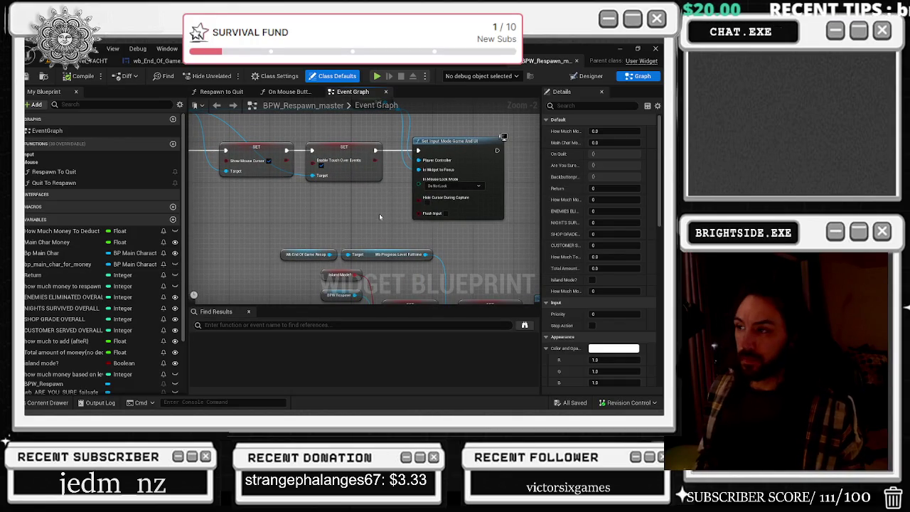
# Pan the BPW_Respawn_master graph to the ADD XP call and open its definition in BP_MainCharacter.
pyautogui.scroll(-2, 378, 213)
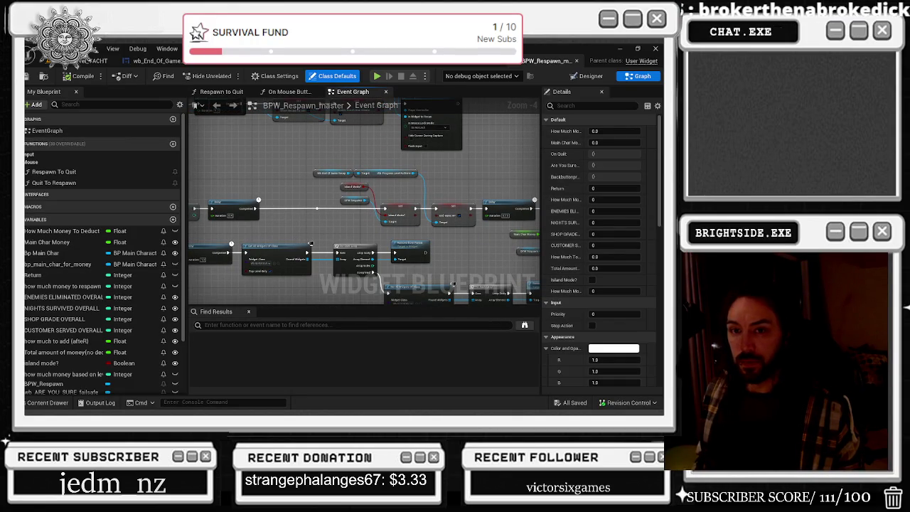
pyautogui.moveTo(310, 244)
pyautogui.mouseDown()
pyautogui.moveTo(253, 234)
pyautogui.moveTo(509, 231)
pyautogui.moveTo(516, 178)
pyautogui.moveTo(539, 153)
pyautogui.moveTo(496, 62)
pyautogui.moveTo(509, 101)
pyautogui.mouseUp()
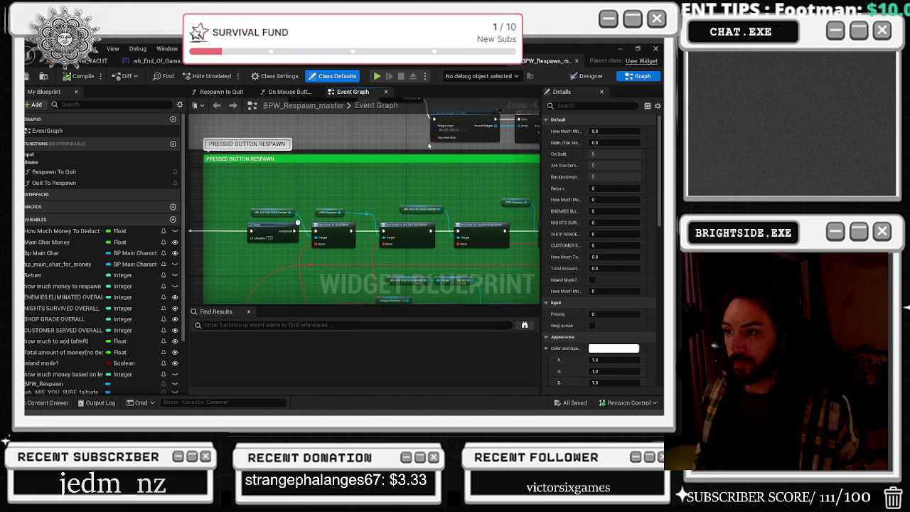
pyautogui.moveTo(399, 183)
pyautogui.mouseDown()
pyautogui.moveTo(284, 125)
pyautogui.moveTo(306, 79)
pyautogui.moveTo(334, 135)
pyautogui.mouseUp()
pyautogui.moveTo(199, 238)
pyautogui.mouseDown()
pyautogui.moveTo(299, 234)
pyautogui.moveTo(249, 214)
pyautogui.moveTo(277, 220)
pyautogui.moveTo(291, 211)
pyautogui.moveTo(232, 208)
pyautogui.mouseUp()
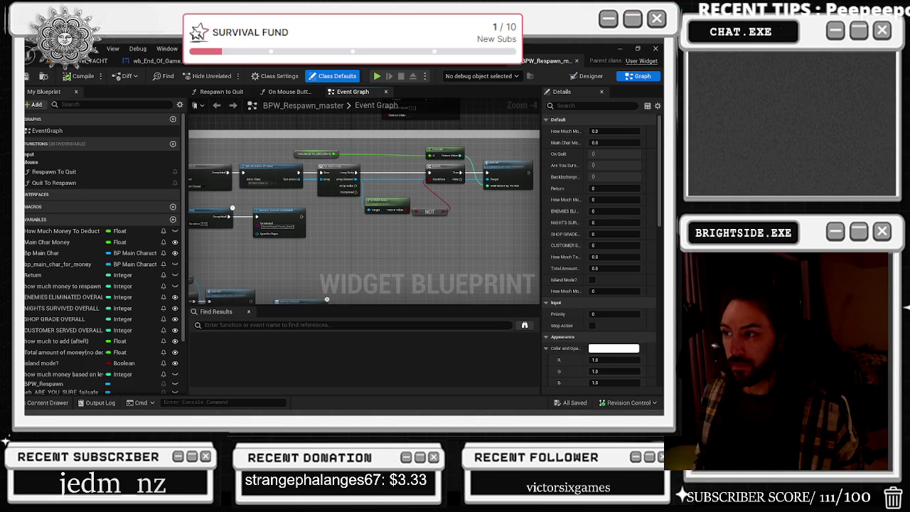
pyautogui.moveTo(232, 208)
pyautogui.mouseDown()
pyautogui.moveTo(341, 139)
pyautogui.moveTo(330, 127)
pyautogui.mouseUp()
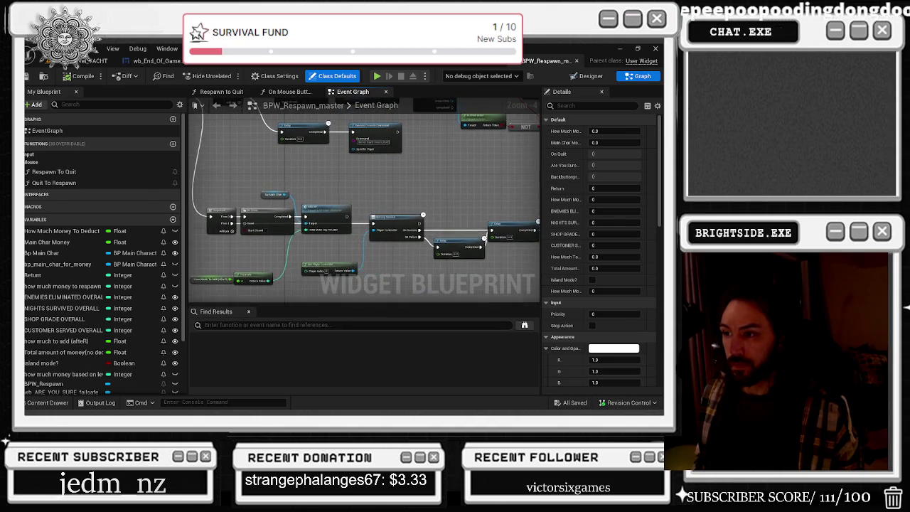
pyautogui.click(325, 209)
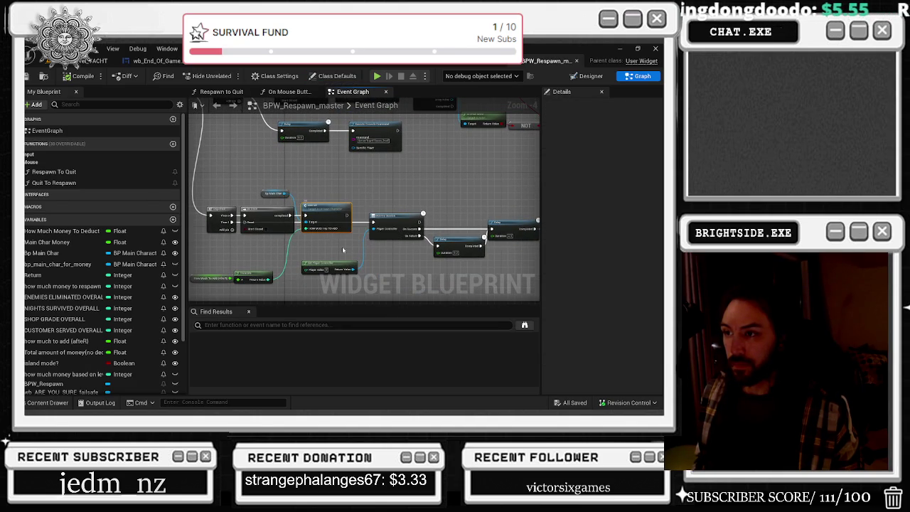
pyautogui.doubleClick(332, 209)
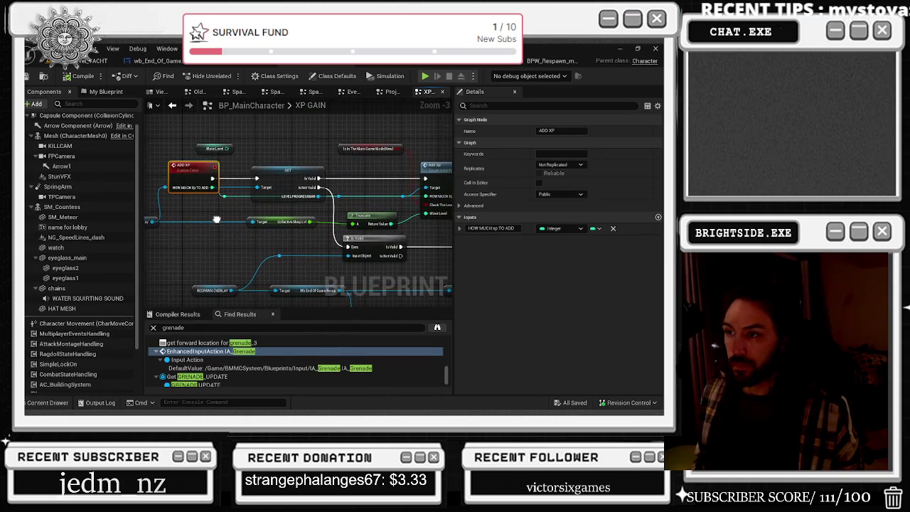
# Jump from the Add Xp Just For Ending call in XP GAIN to its custom event in wb_progress_Level_Fulltime.
pyautogui.moveTo(217, 221)
pyautogui.mouseDown()
pyautogui.moveTo(187, 208)
pyautogui.moveTo(4, 192)
pyautogui.mouseUp()
pyautogui.moveTo(140, 191); pyautogui.dragTo(184, 187)
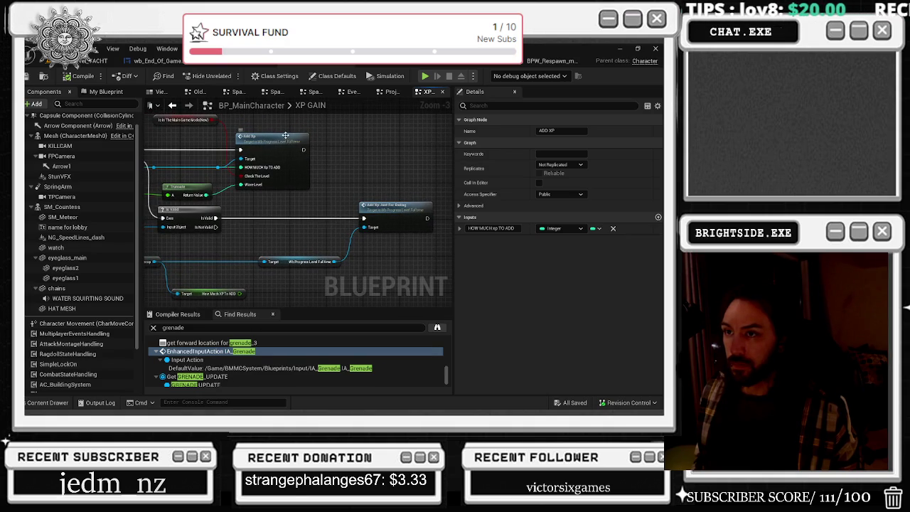
pyautogui.moveTo(288, 125)
pyautogui.mouseDown()
pyautogui.moveTo(323, 143)
pyautogui.moveTo(273, 134)
pyautogui.mouseUp()
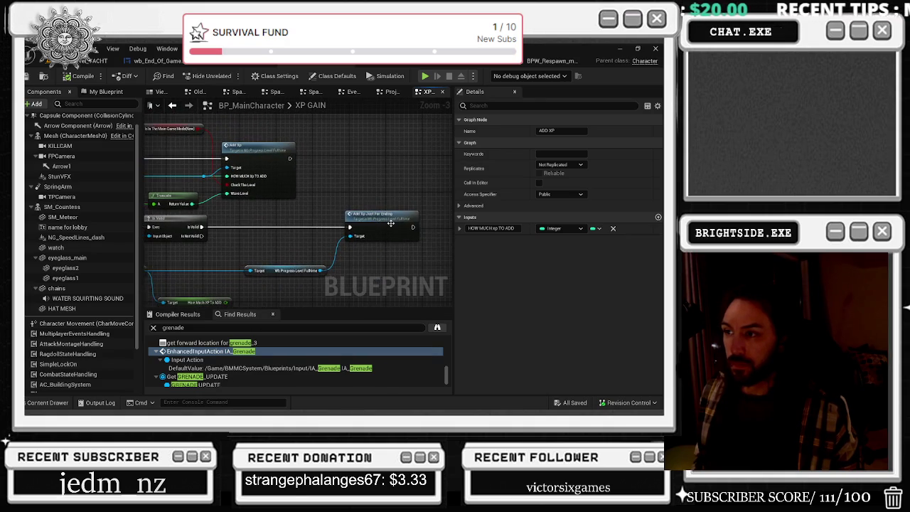
pyautogui.click(391, 223)
pyautogui.doubleClick(368, 241)
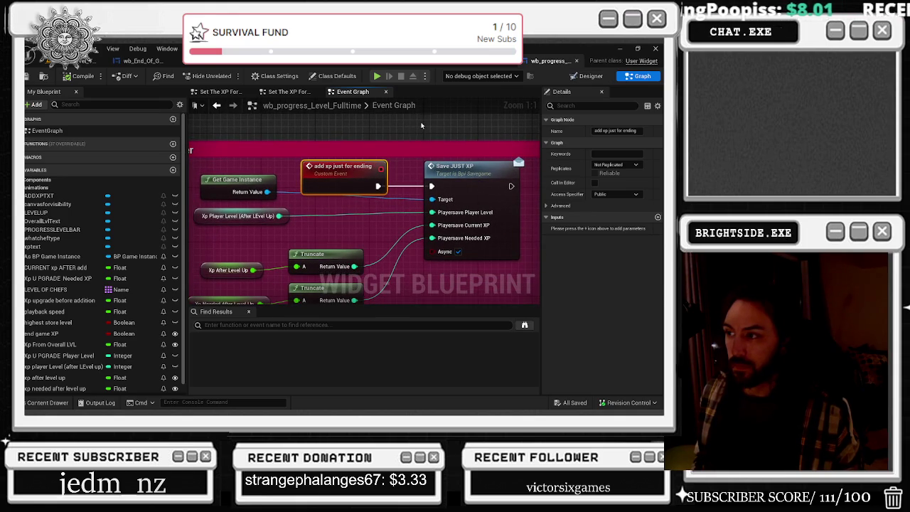
# Inspect the Save JUST XP interface function, then close it.
pyautogui.scroll(-1, 421, 126)
pyautogui.click(459, 165)
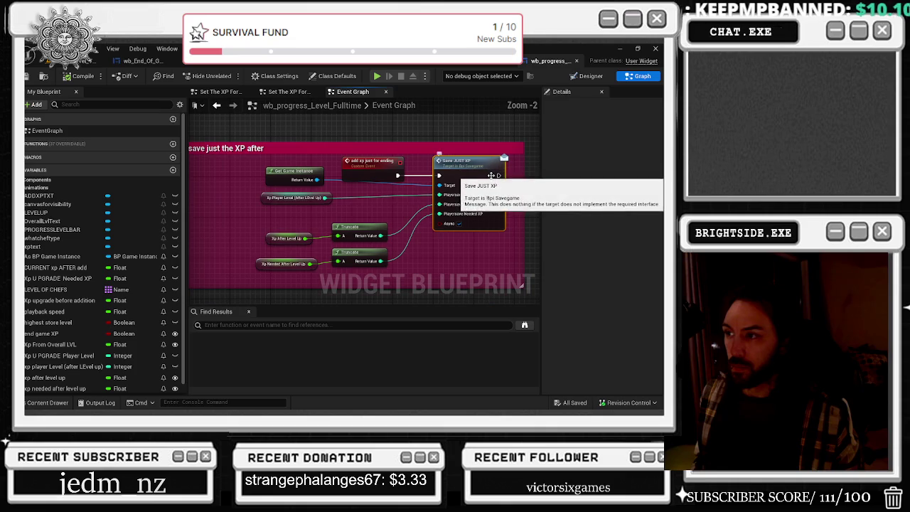
pyautogui.doubleClick(490, 175)
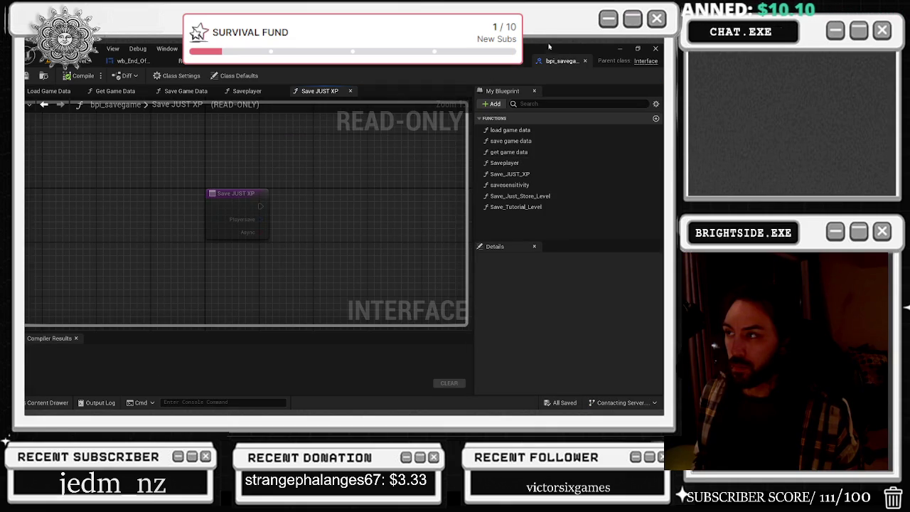
pyautogui.click(584, 61)
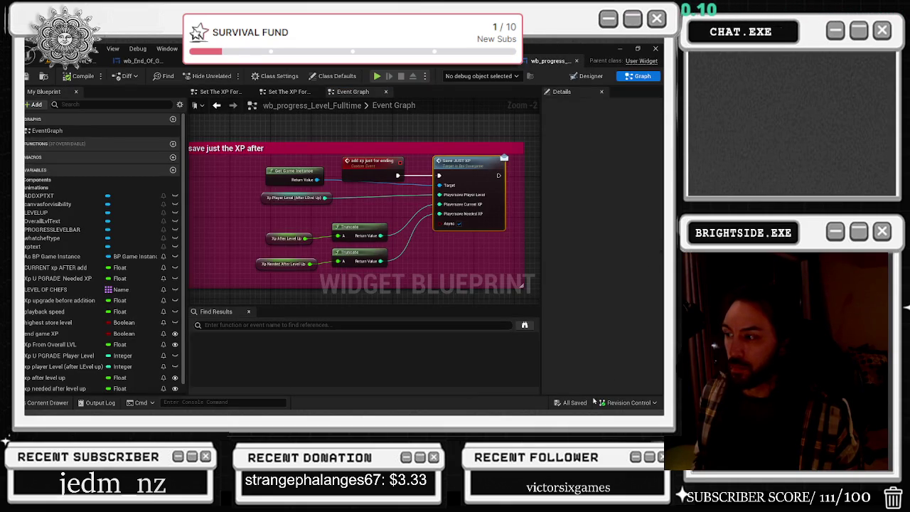
# Save the progress widget and close the wb_progress_Level_Fulltime editor.
pyautogui.hotkey('ctrl', 's')
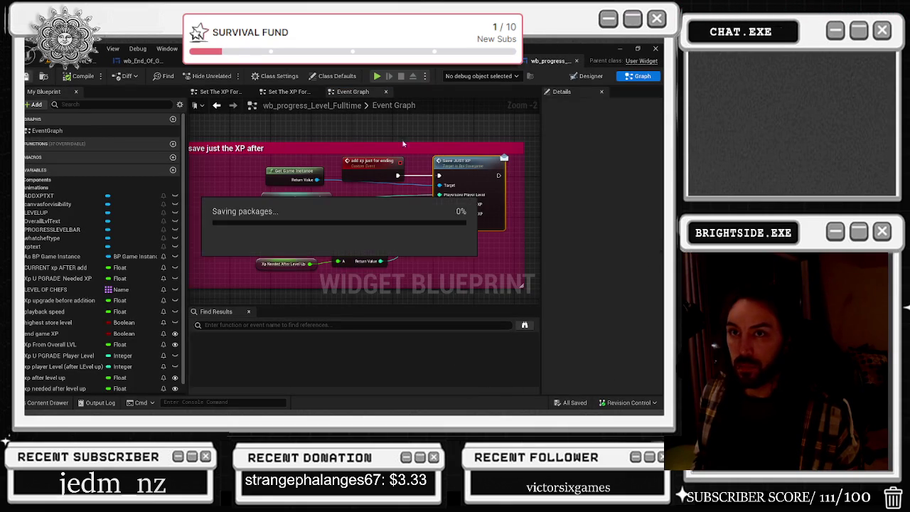
pyautogui.click(30, 76)
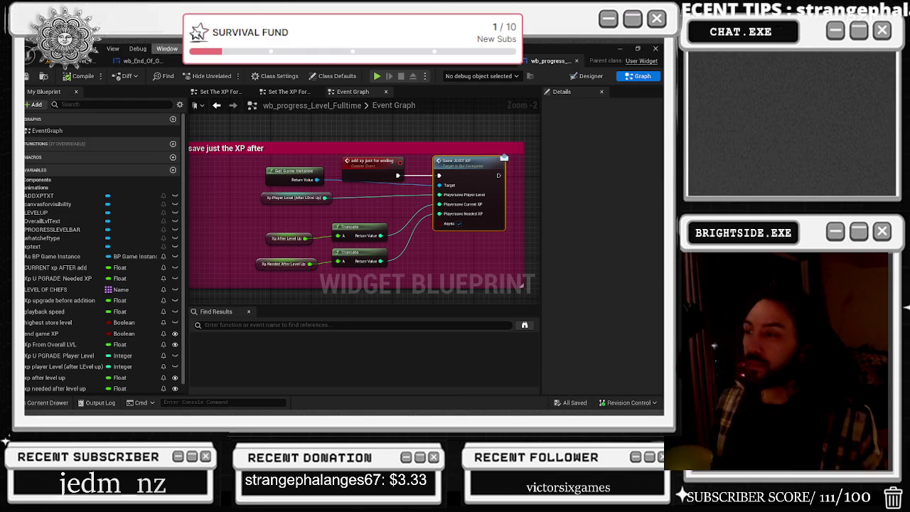
pyautogui.click(576, 61)
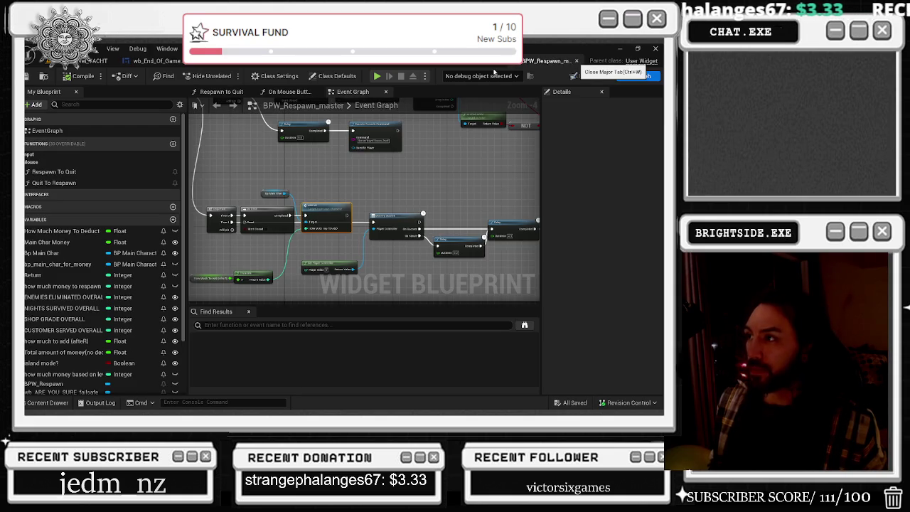
# Close the BPW_Respawn_master and BP_Customization_Dresser editors, saving with Ctrl+S.
pyautogui.hotkey('ctrl', 'w')
pyautogui.hotkey('ctrl', 's')
pyautogui.hotkey('ctrl', 'w')
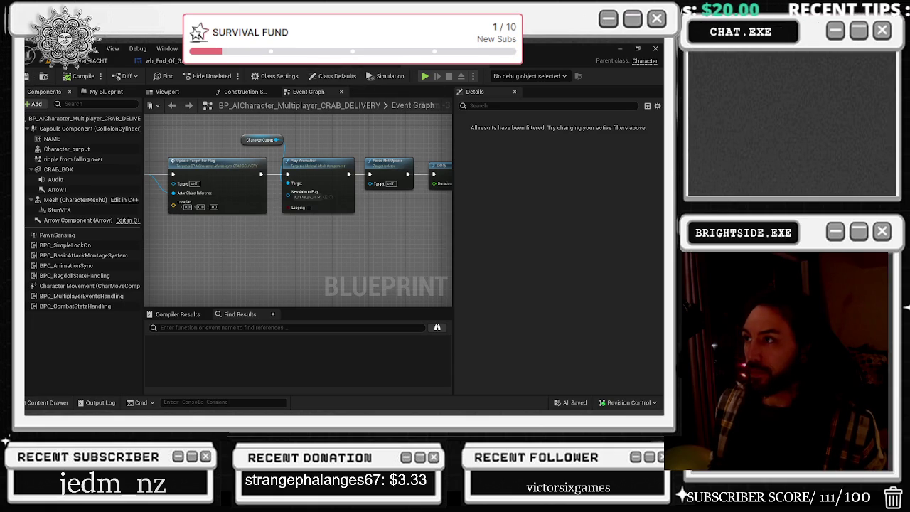
# Check BPW_Respawn_master's references, open and save the recap widget's event graph, then return to the level.
pyautogui.click(341, 66)
pyautogui.click(341, 67)
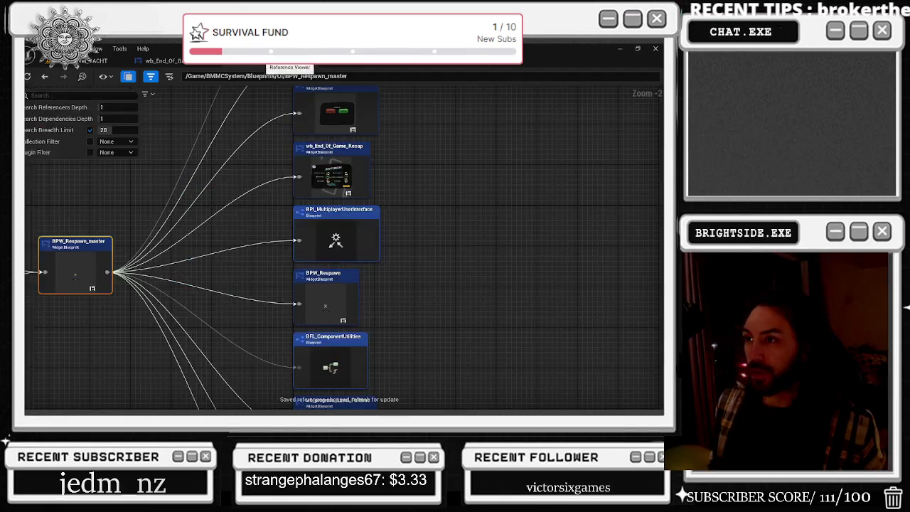
pyautogui.click(262, 65)
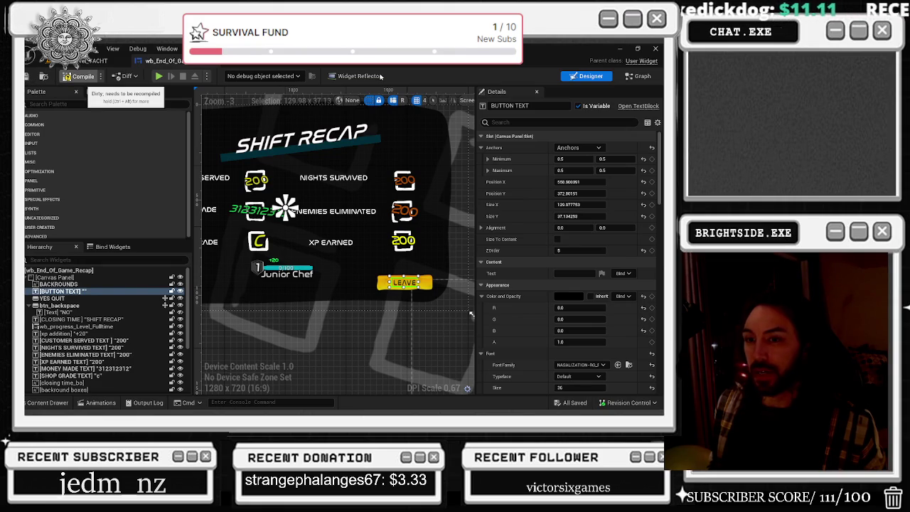
pyautogui.click(638, 76)
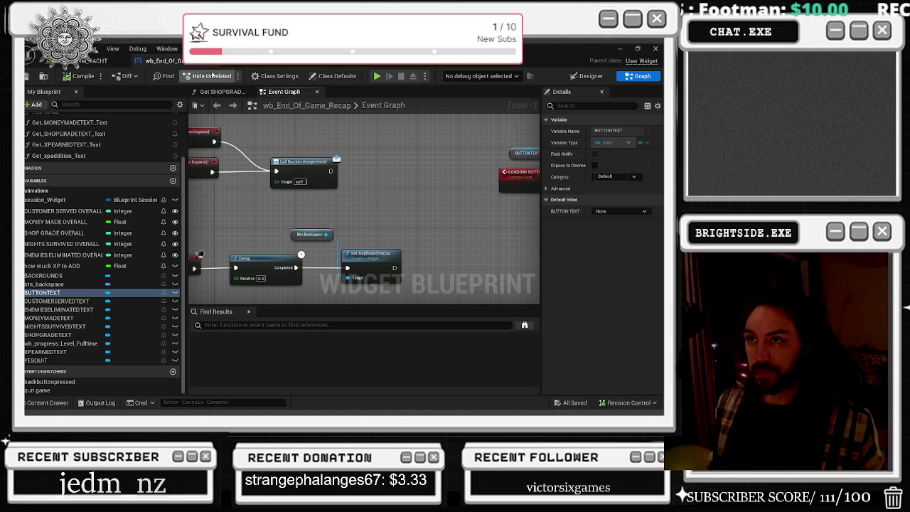
pyautogui.click(26, 78)
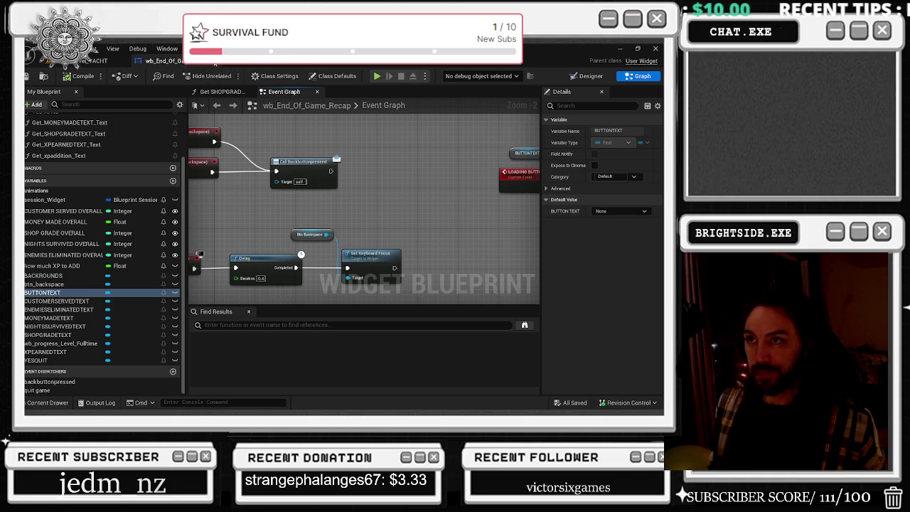
pyautogui.click(93, 61)
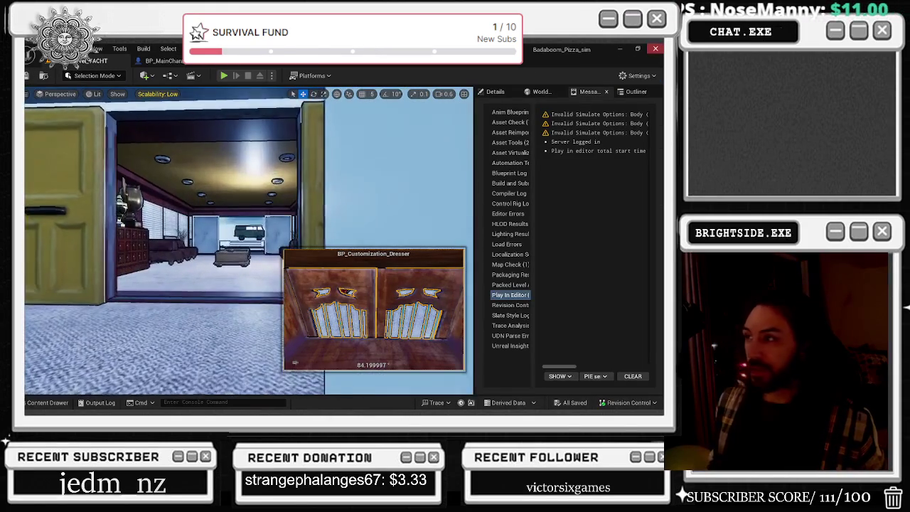
# Minimize the Unreal editor and bring the Epic Games Launcher to the front.
pyautogui.click(616, 48)
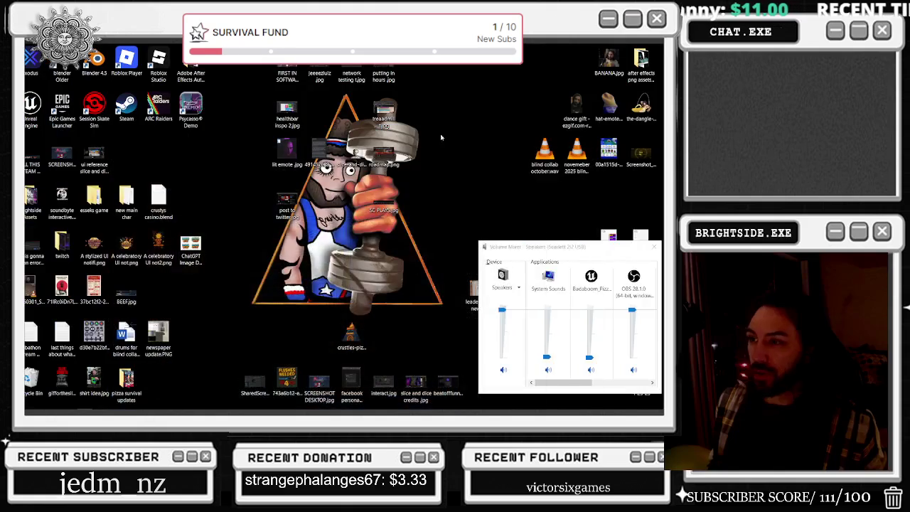
pyautogui.hotkey('alt', 'Tab')
pyautogui.moveTo(298, 412)
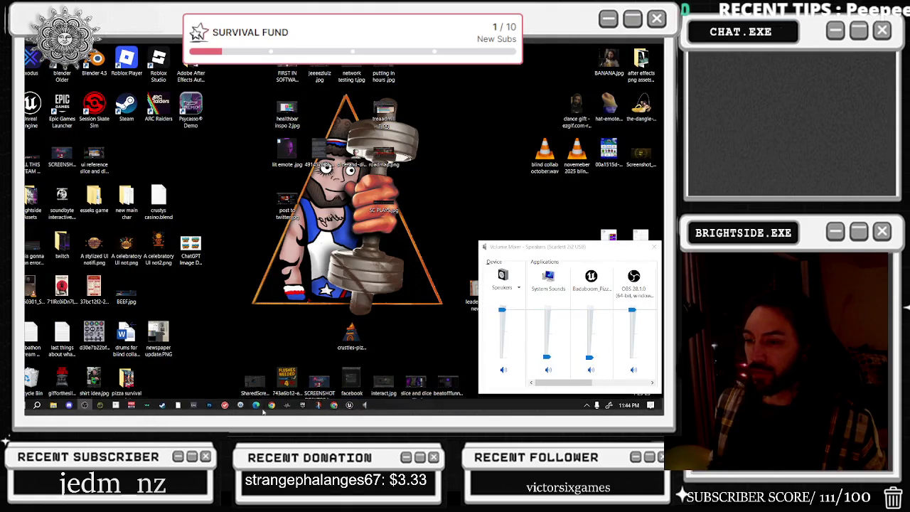
pyautogui.click(303, 403)
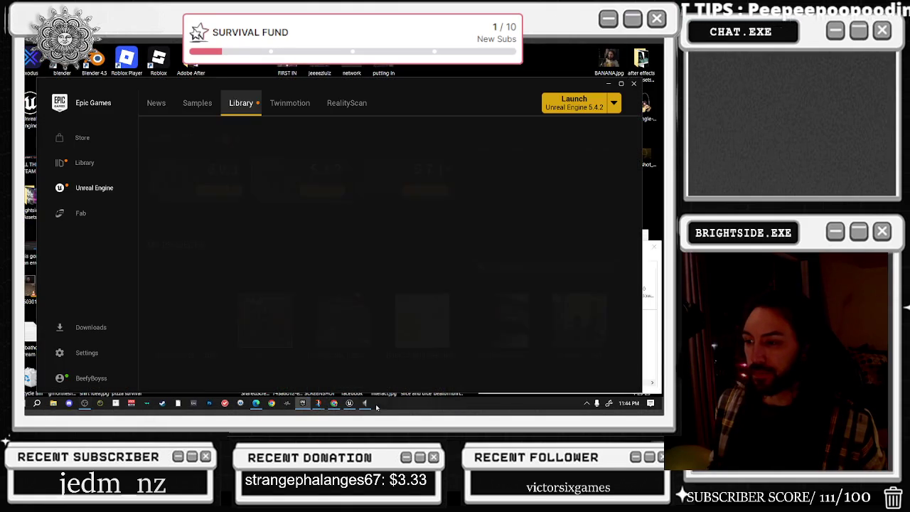
# In Task Manager, end the Microsoft Edge and Epic Games Launcher processes, then close it.
pyautogui.rightClick(530, 406)
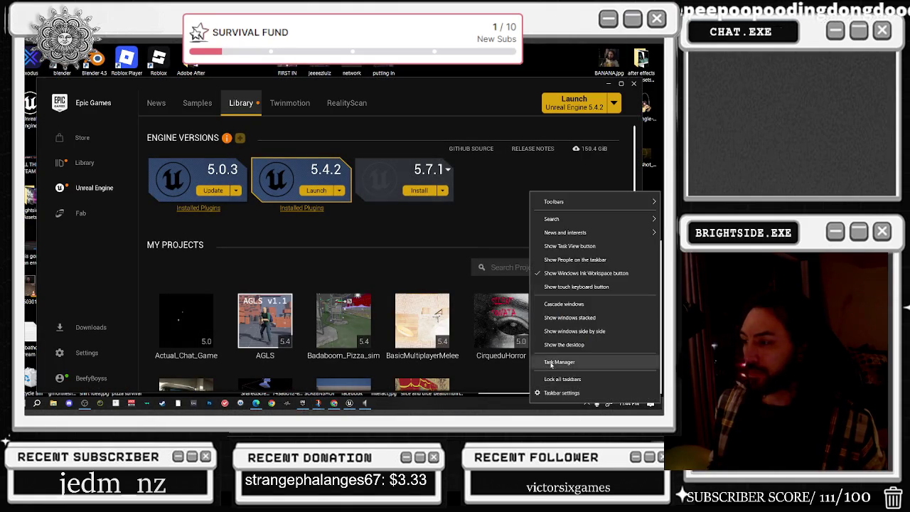
pyautogui.click(565, 361)
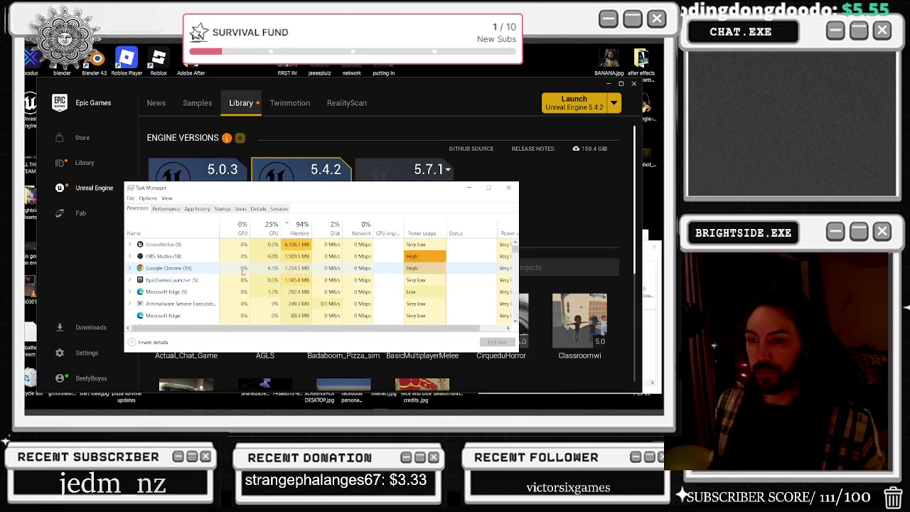
pyautogui.click(288, 292)
pyautogui.press('Delete')
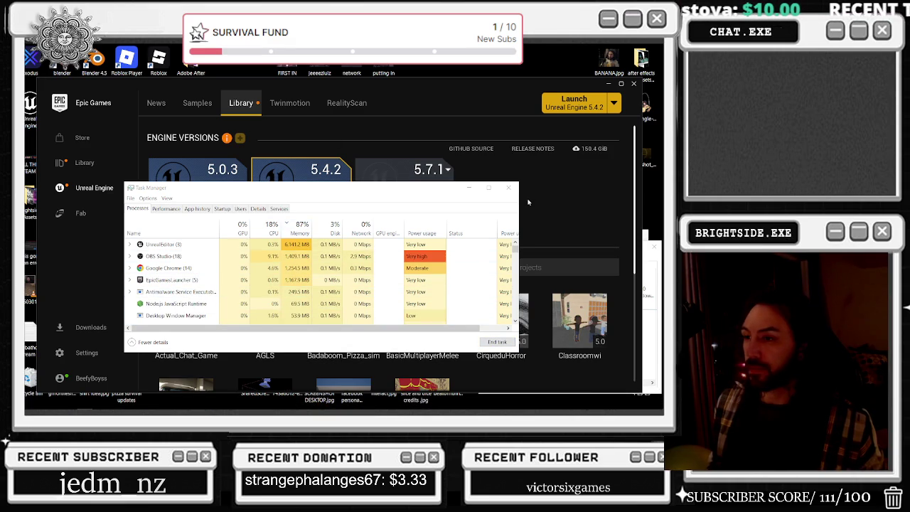
pyautogui.click(189, 281)
pyautogui.click(497, 342)
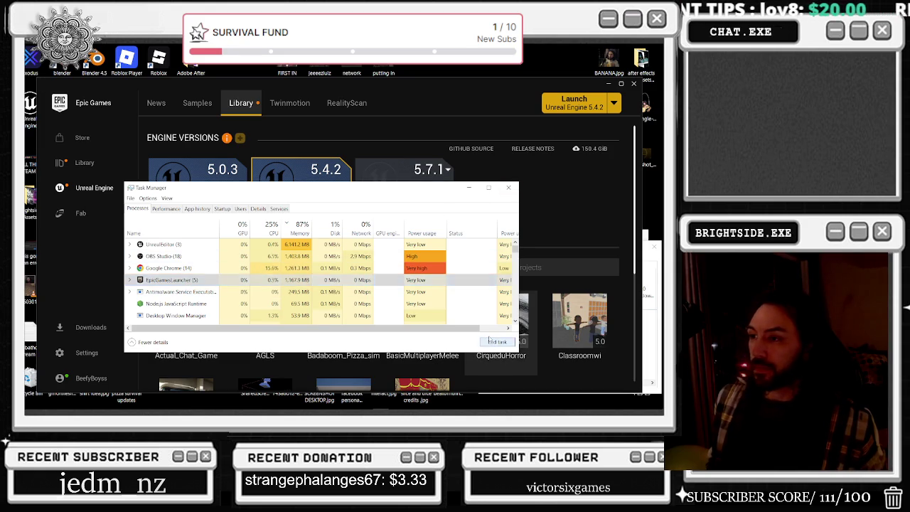
pyautogui.click(514, 188)
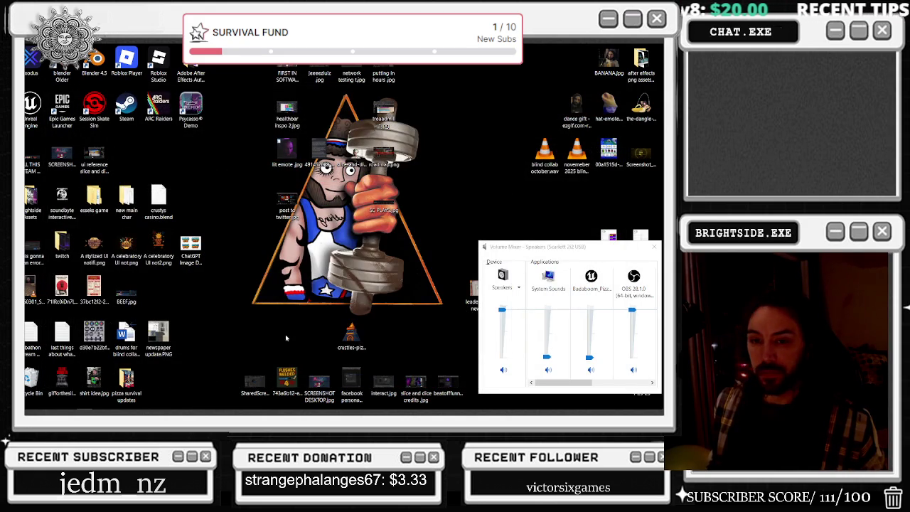
# Relaunch Epic Games Launcher from the Start search's recent apps.
pyautogui.moveTo(147, 409)
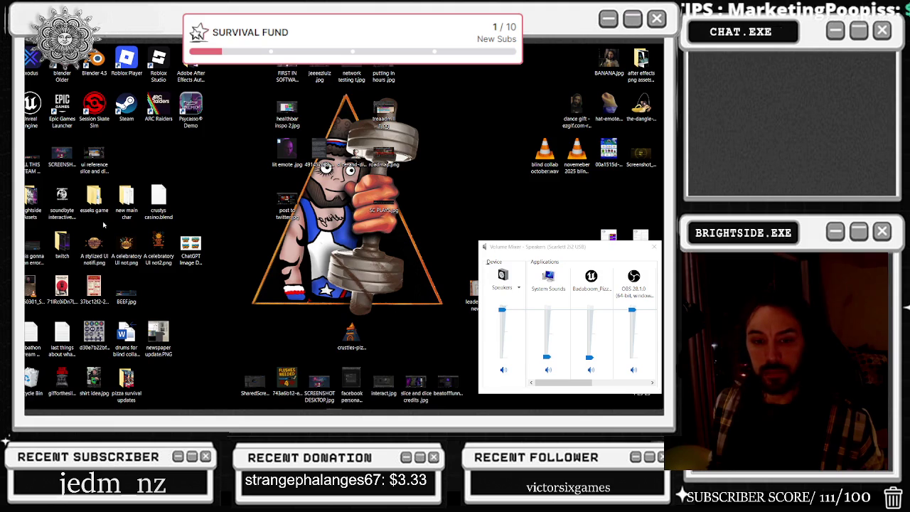
pyautogui.moveTo(334, 403)
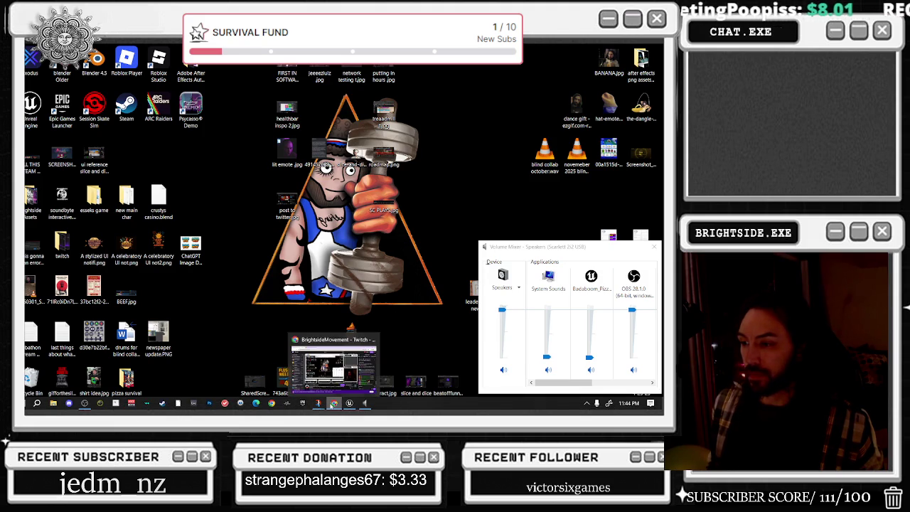
pyautogui.click(37, 403)
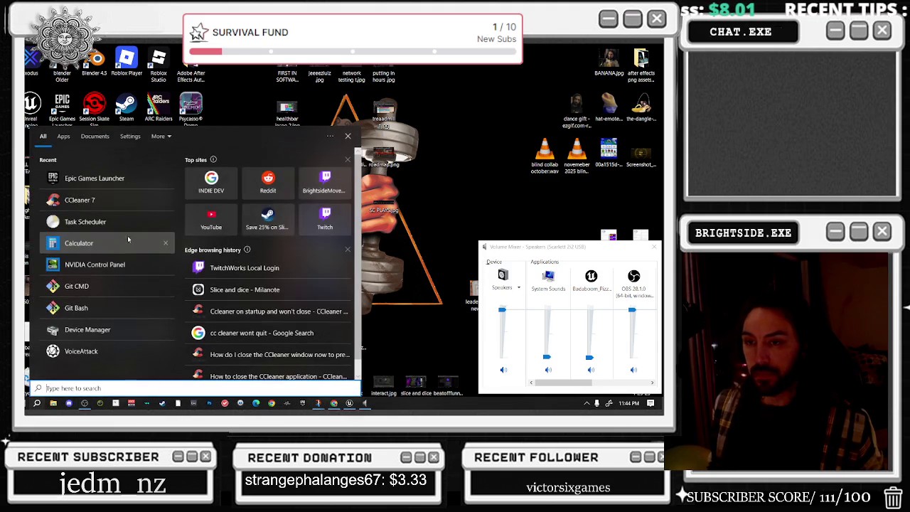
pyautogui.click(106, 177)
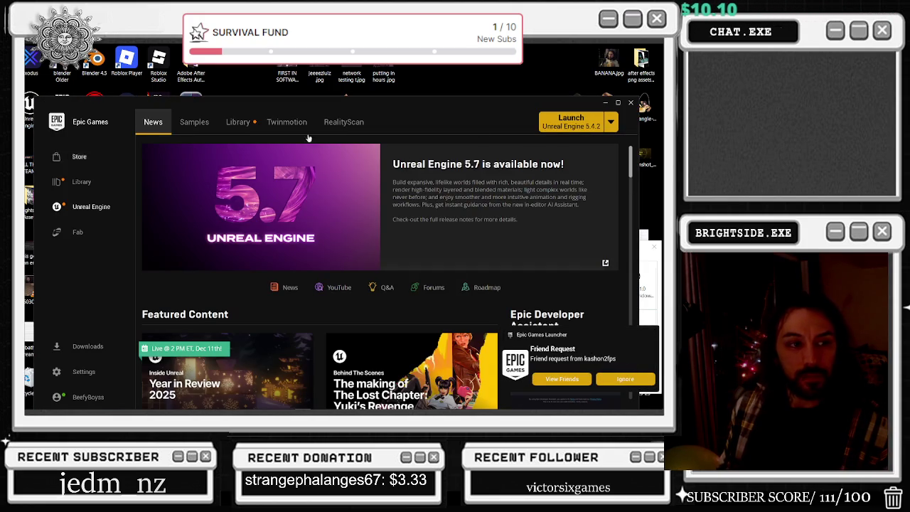
# Launch the Actual_Chat_Game project from the Library's My Projects.
pyautogui.click(230, 123)
pyautogui.scroll(-2, 285, 256)
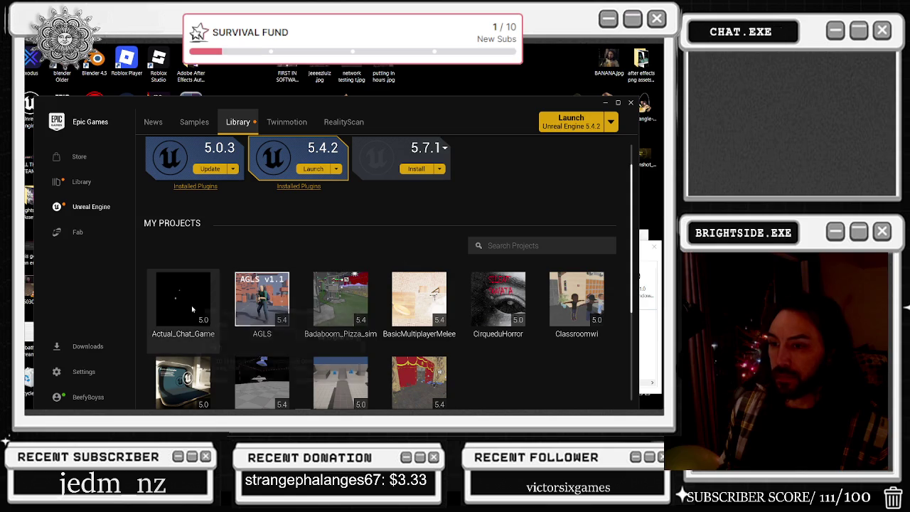
pyautogui.doubleClick(192, 309)
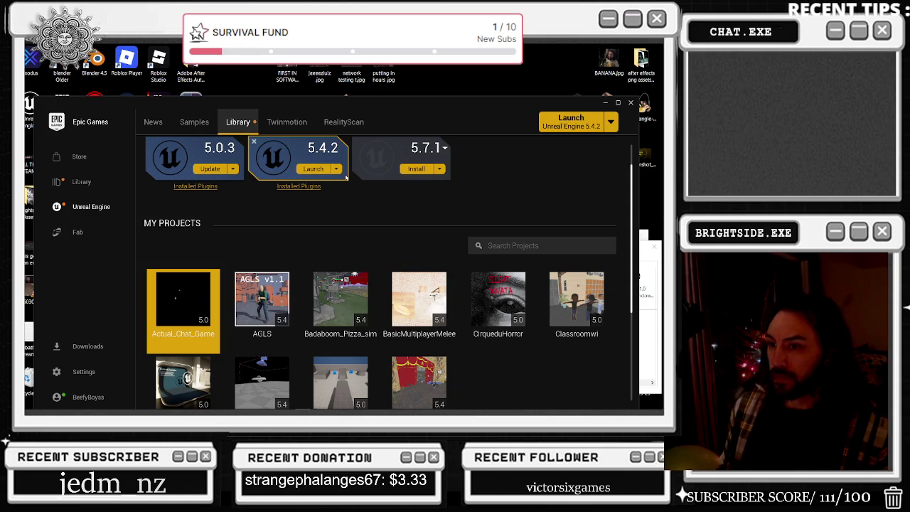
# Minimize the Epic Games Launcher and close the Volume Mixer window.
pyautogui.scroll(-2, 362, 183)
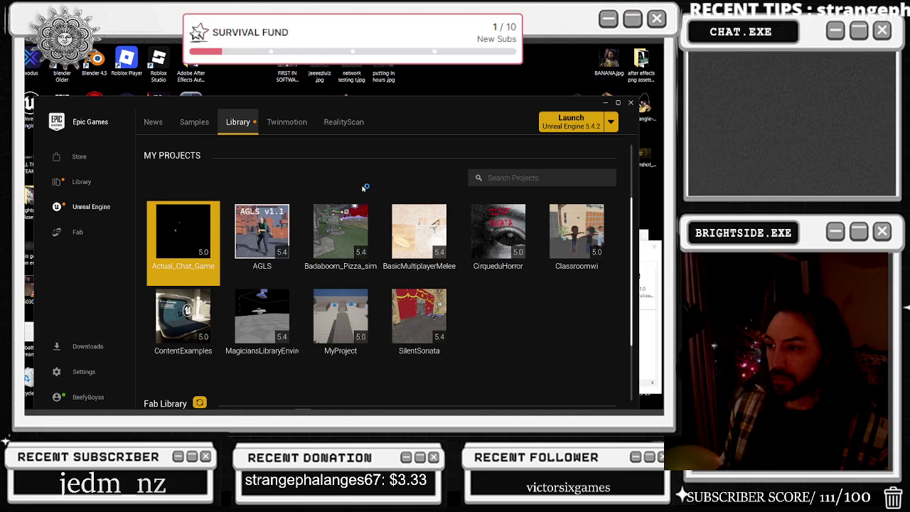
pyautogui.scroll(-2, 363, 189)
pyautogui.scroll(-3, 365, 191)
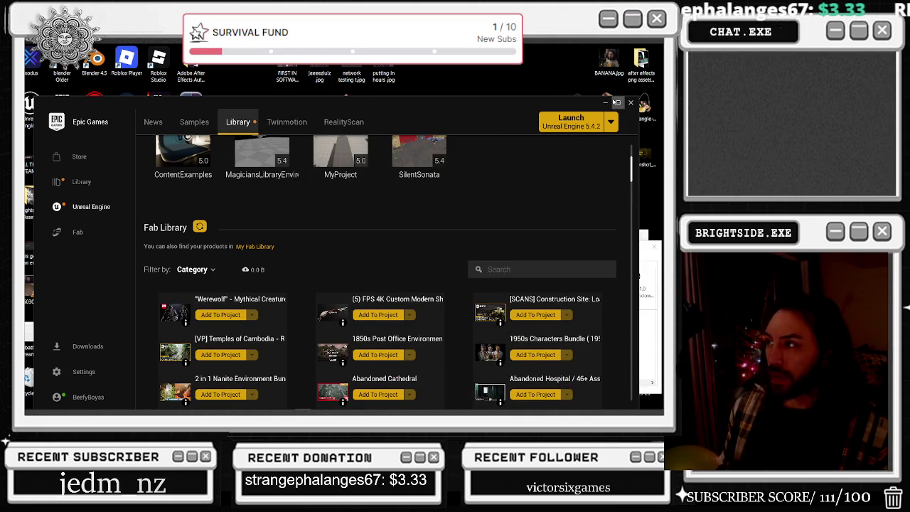
pyautogui.click(605, 103)
pyautogui.click(654, 246)
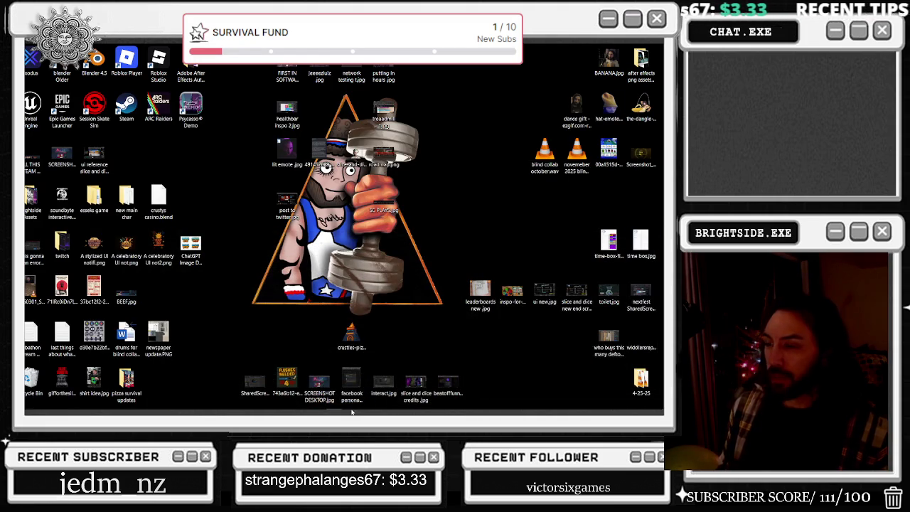
# End the Epic Games Launcher process in Task Manager and close Task Manager.
pyautogui.moveTo(349, 403)
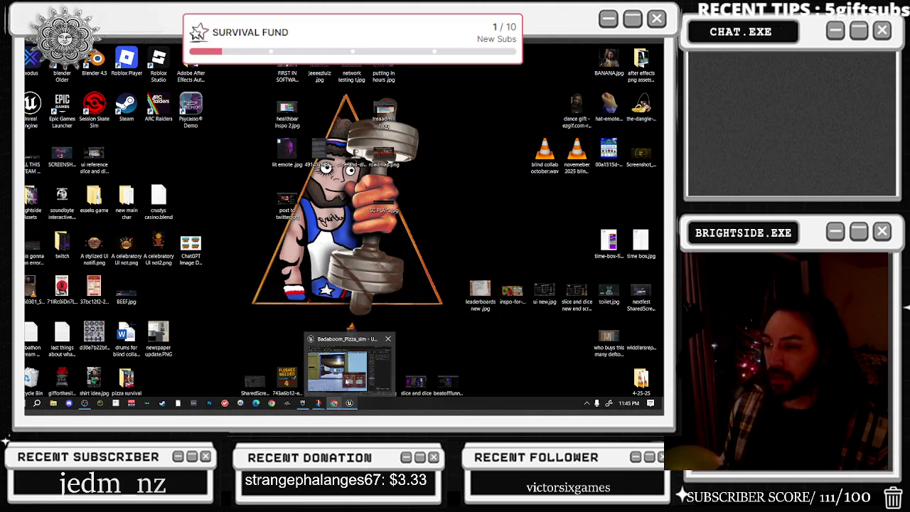
pyautogui.rightClick(552, 411)
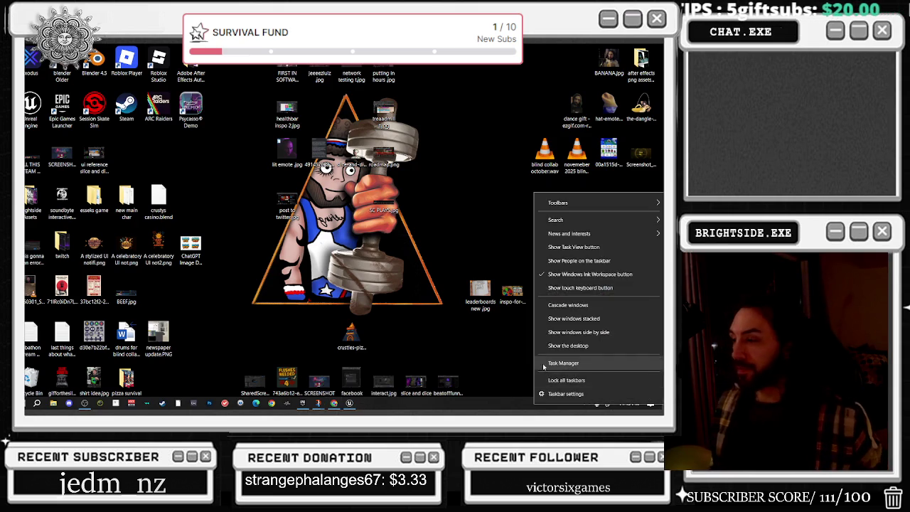
pyautogui.click(558, 360)
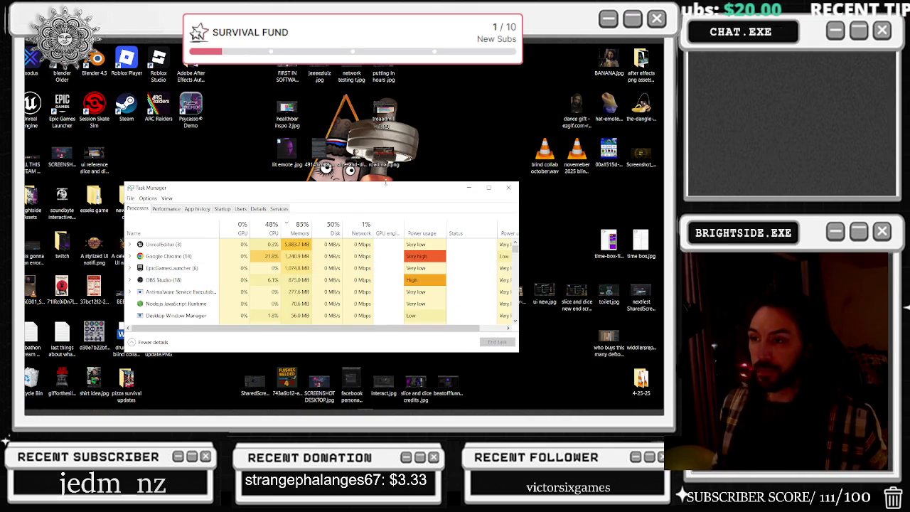
pyautogui.click(196, 271)
pyautogui.press('Delete')
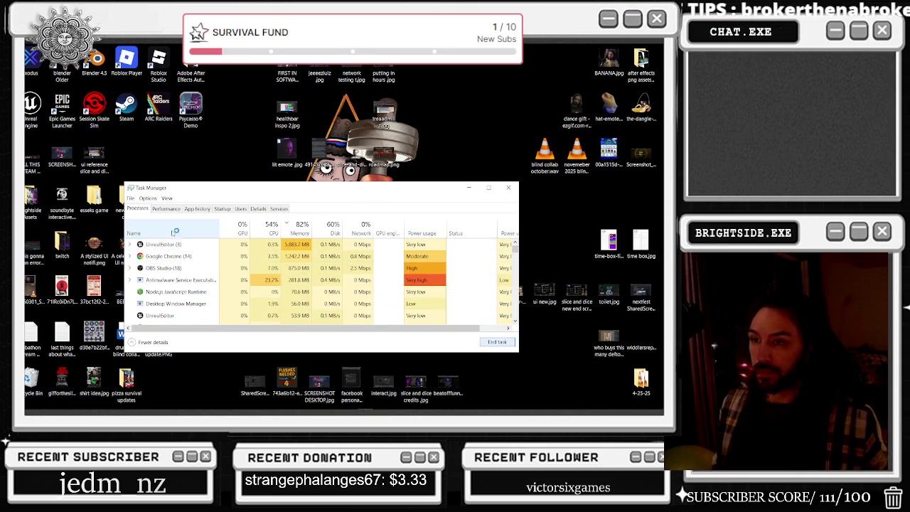
pyautogui.click(510, 187)
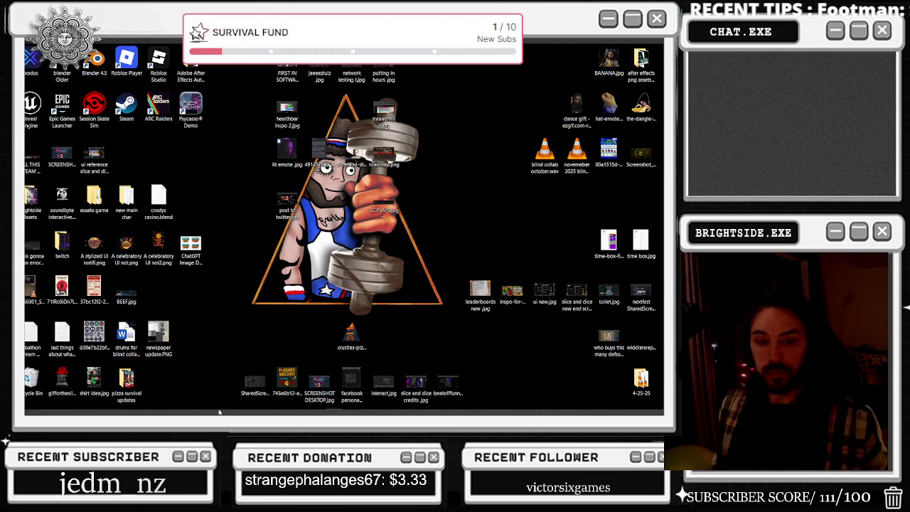
# Restore the Badaboom_Pizza_sim editor window from the taskbar preview.
pyautogui.moveTo(230, 404)
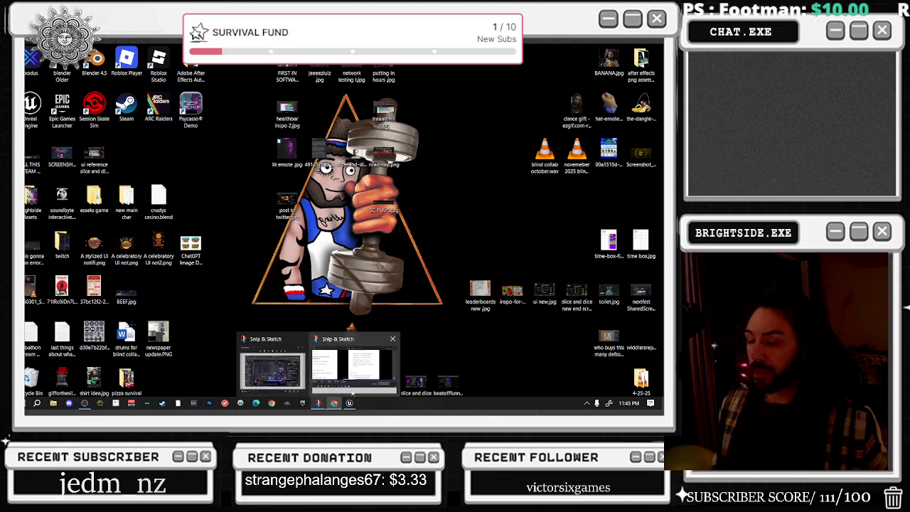
pyautogui.moveTo(349, 403)
pyautogui.click(355, 384)
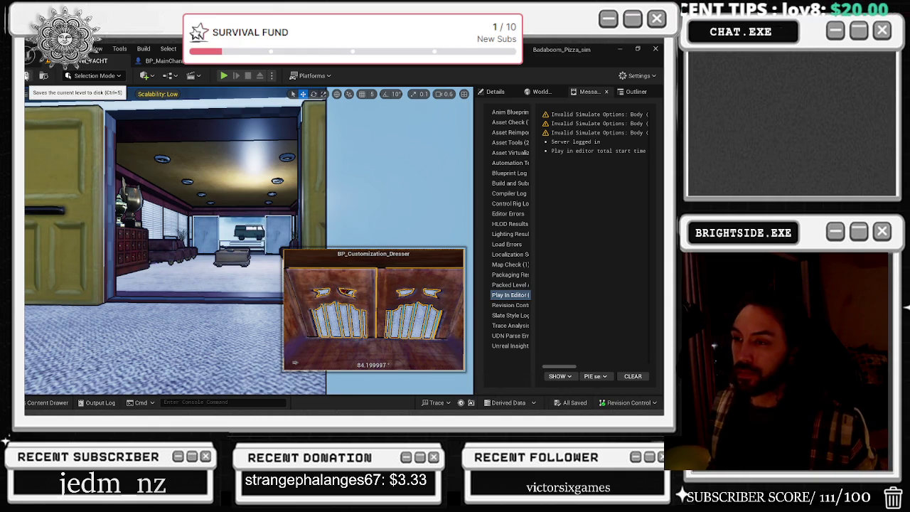
# Minimize the editor during the play session, then open Task Manager with Ctrl+Shift+Esc.
pyautogui.click(617, 48)
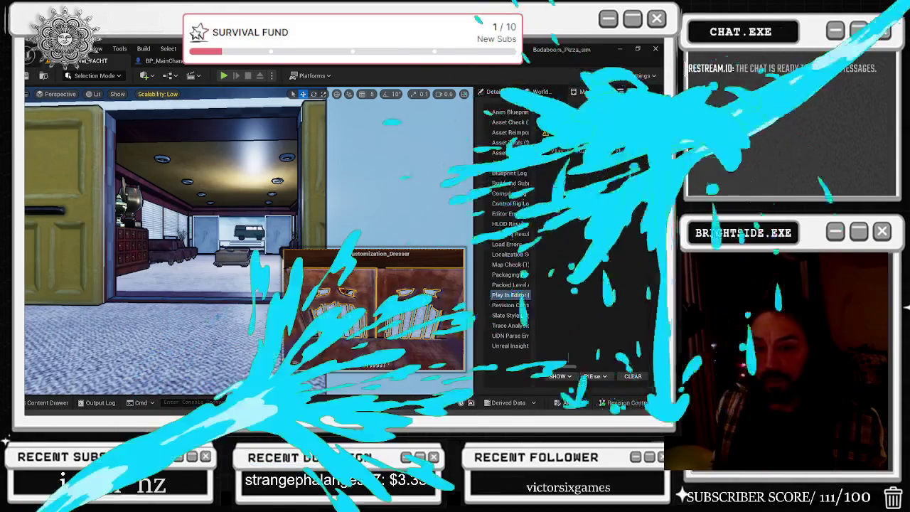
pyautogui.hotkey('ctrl', 'shift', 'Escape')
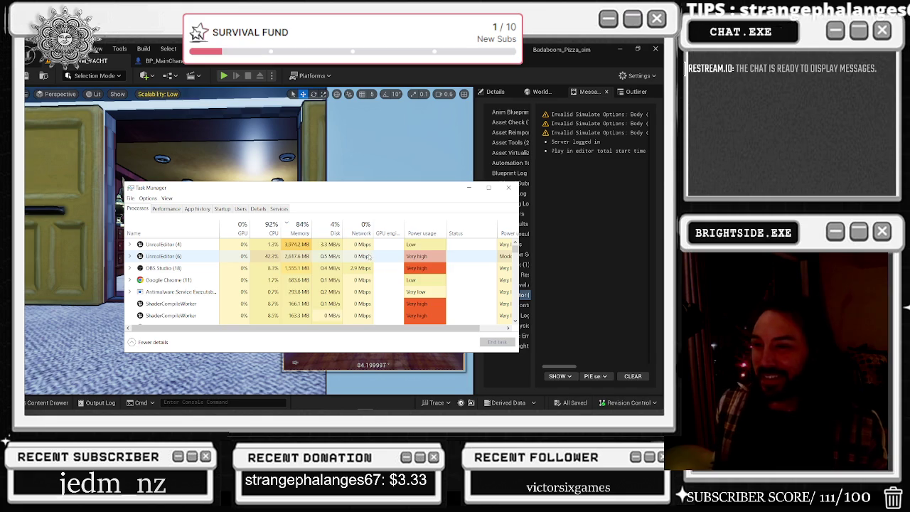
# Sort the Task Manager processes by CPU usage, then close Task Manager.
pyautogui.click(256, 226)
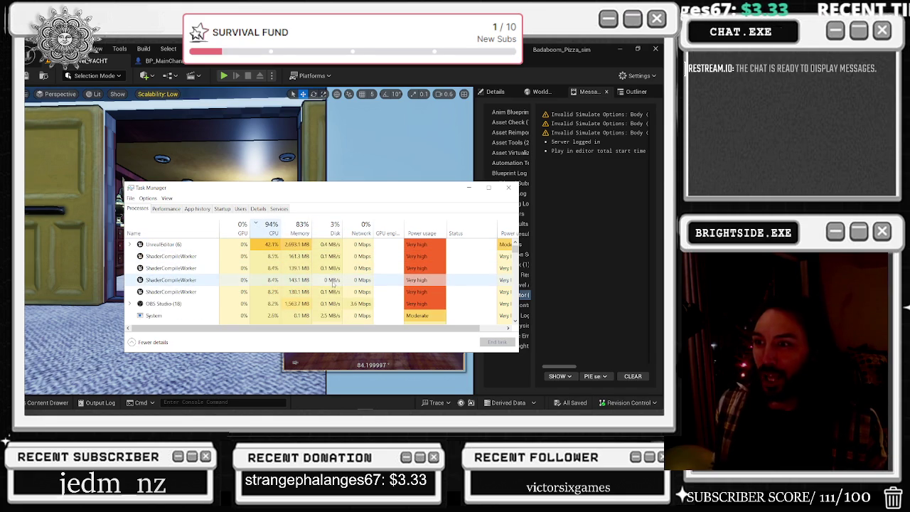
pyautogui.scroll(-1, 334, 283)
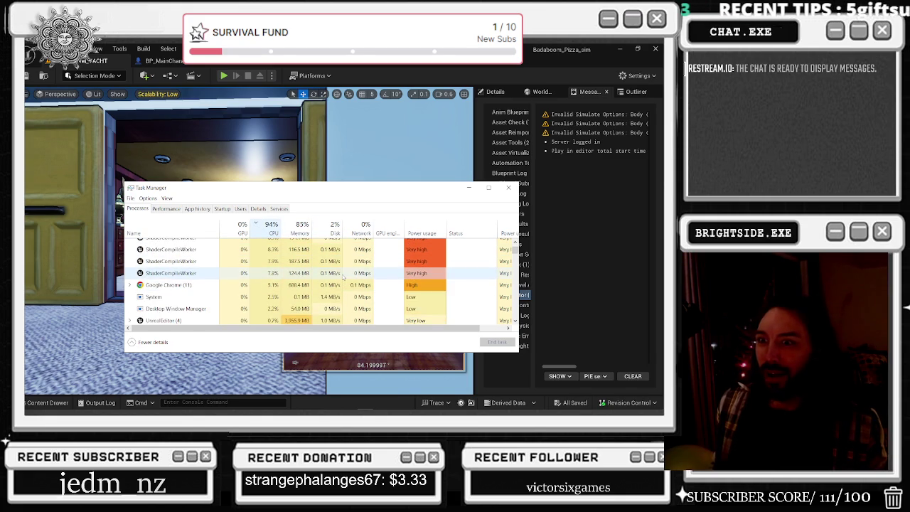
pyautogui.scroll(1, 346, 279)
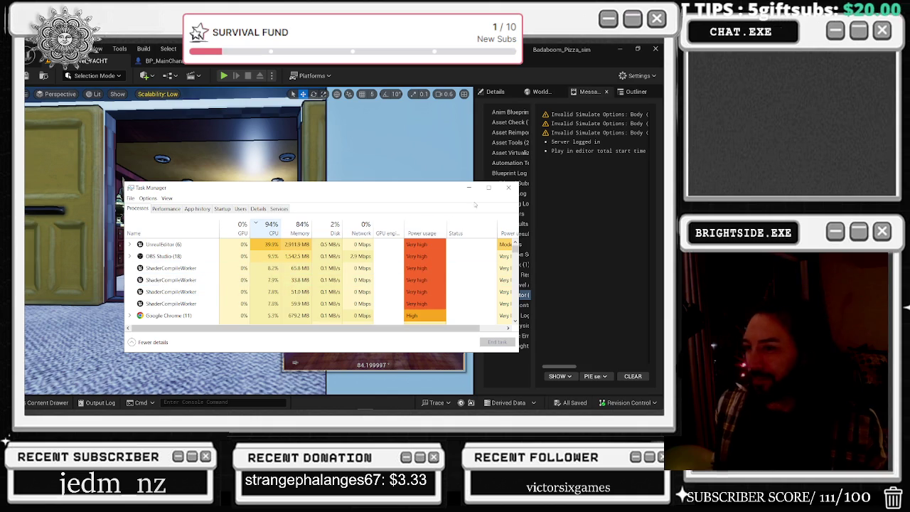
pyautogui.click(509, 188)
# Switch the viewport to Unlit rendering, leaving scalability Low, then recheck CPU load in Task Manager.
pyautogui.click(158, 94)
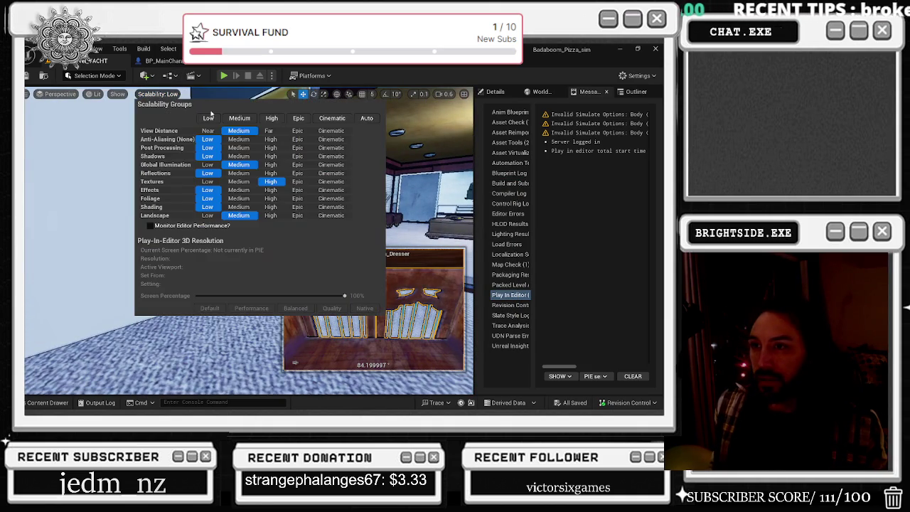
pyautogui.click(99, 103)
pyautogui.click(96, 94)
pyautogui.click(124, 138)
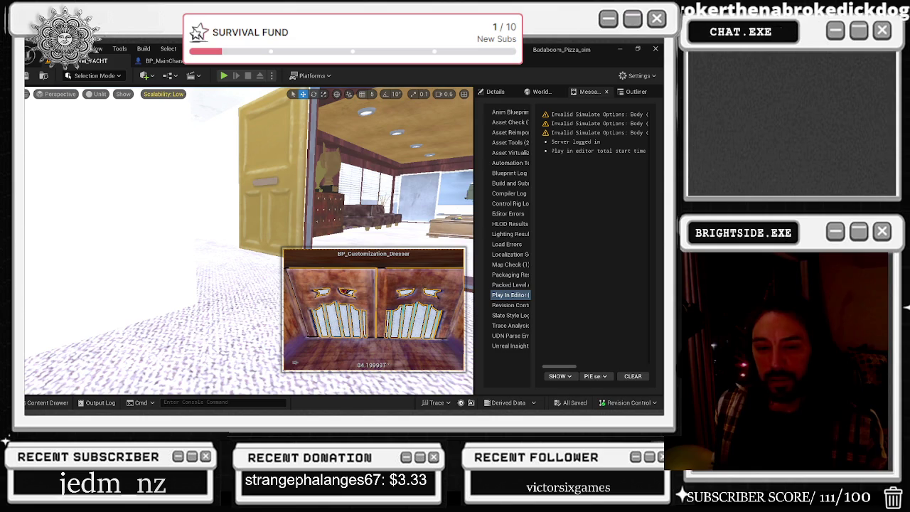
pyautogui.hotkey('ctrl', 'shift', 'Escape')
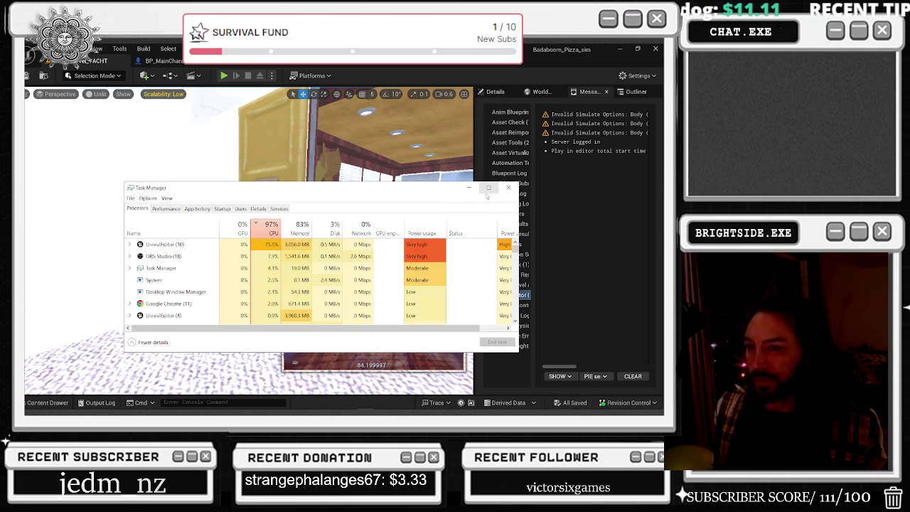
pyautogui.click(508, 187)
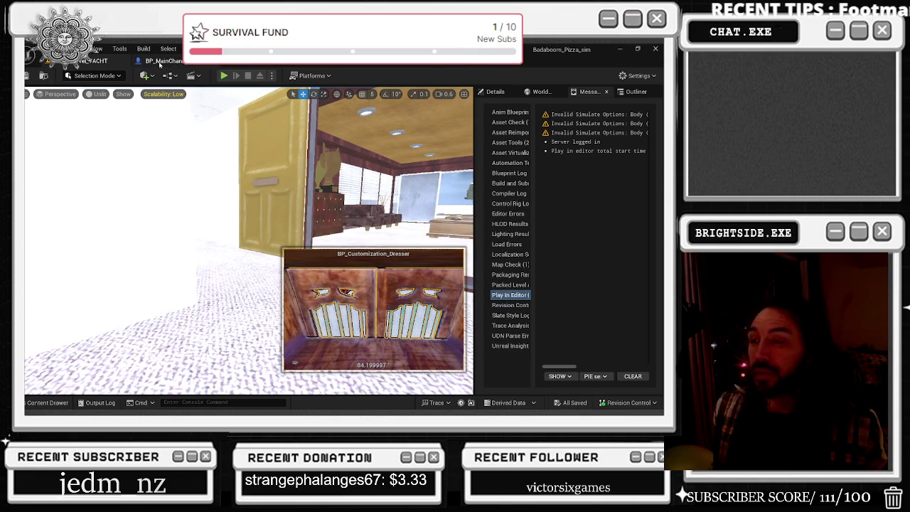
# In BP_MainCharacter's XP GAIN graph, move the Wb Progress Level Fulltime and Add Xp Just For Ending nodes left.
pyautogui.click(160, 62)
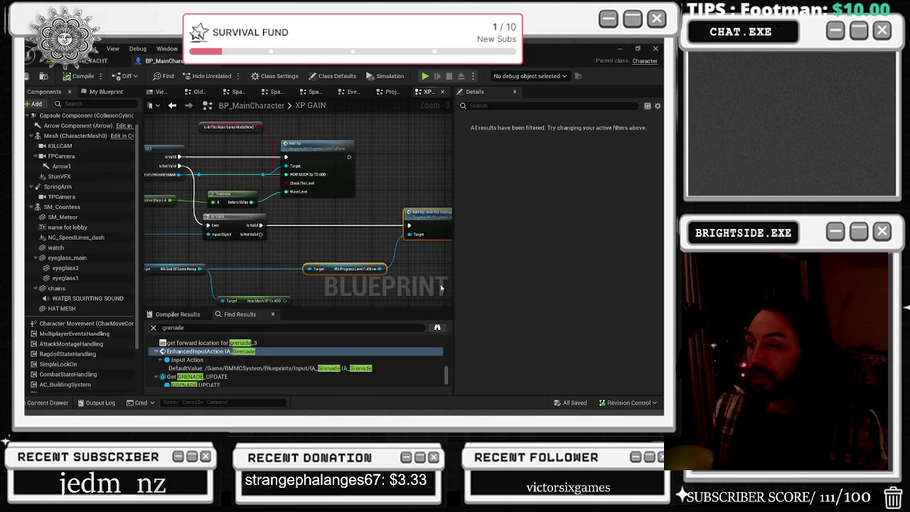
pyautogui.moveTo(348, 271); pyautogui.dragTo(275, 271)
pyautogui.moveTo(427, 212); pyautogui.dragTo(355, 212)
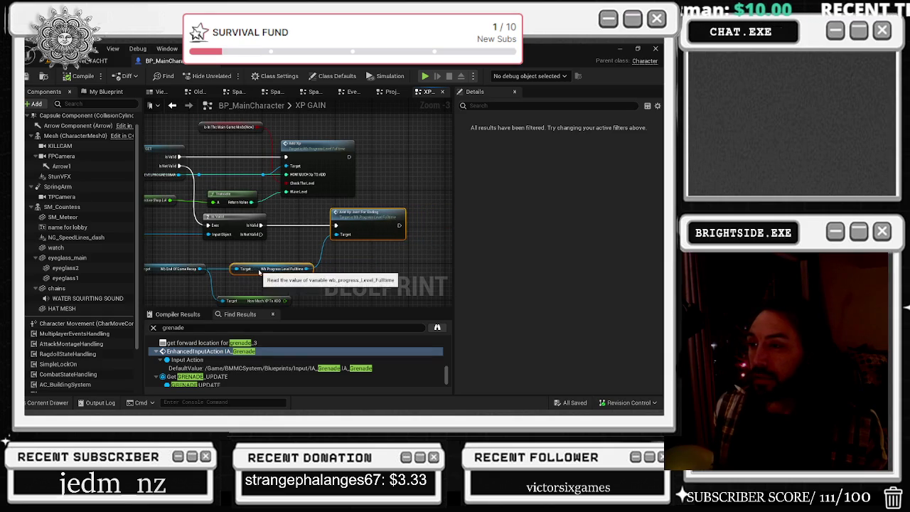
pyautogui.click(260, 273)
pyautogui.moveTo(260, 272)
pyautogui.mouseDown()
pyautogui.moveTo(367, 225)
pyautogui.moveTo(411, 268)
pyautogui.mouseUp()
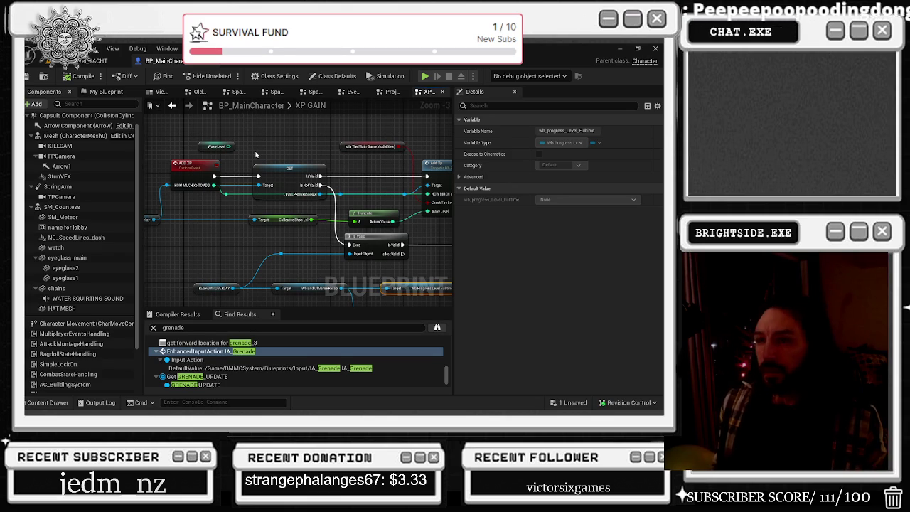
# Recentre the XP GAIN graph on the Add Xp node and select it.
pyautogui.moveTo(272, 153); pyautogui.dragTo(205, 143)
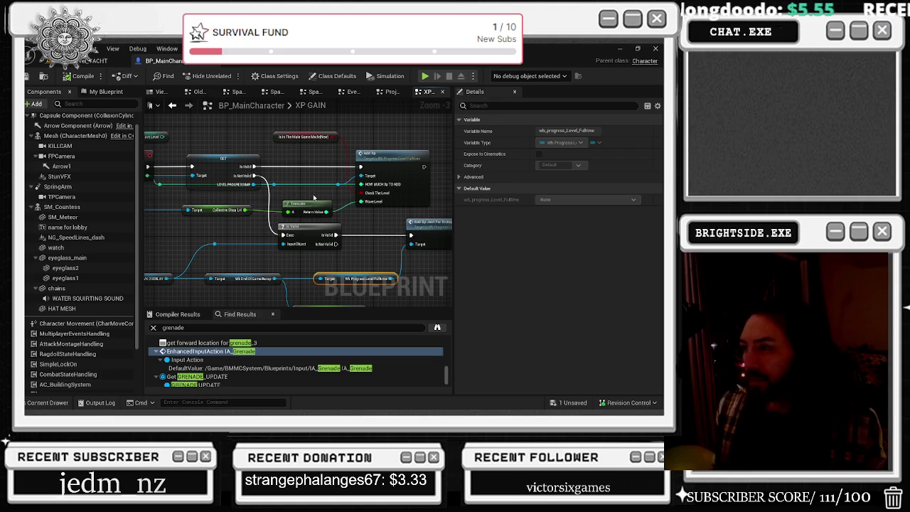
pyautogui.moveTo(353, 226)
pyautogui.mouseDown()
pyautogui.moveTo(304, 245)
pyautogui.moveTo(328, 188)
pyautogui.mouseUp()
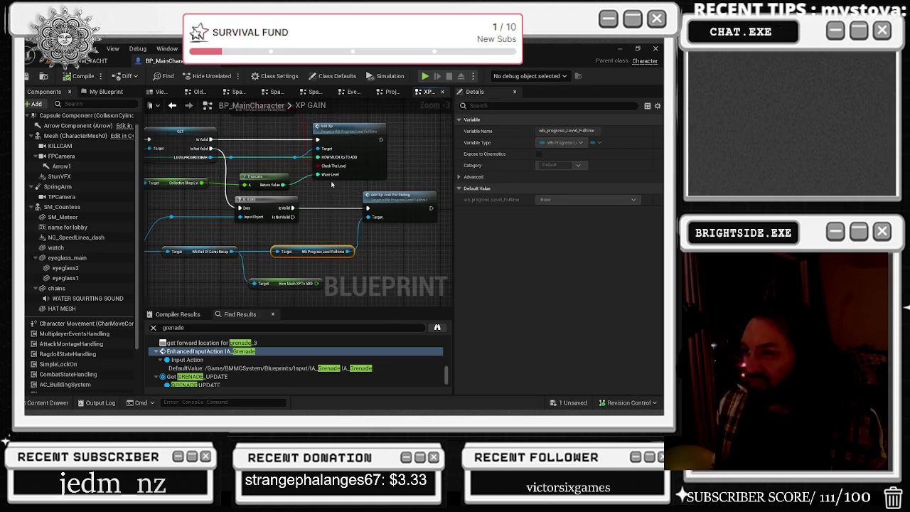
pyautogui.click(349, 130)
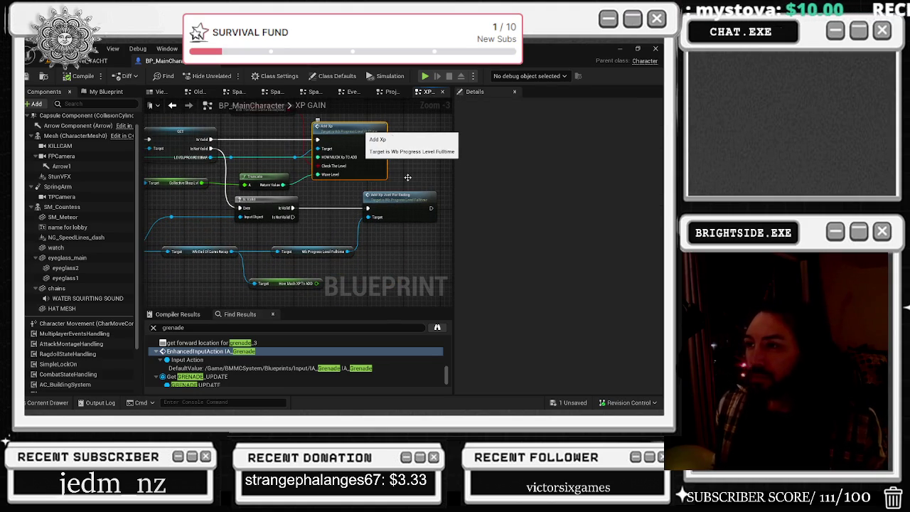
pyautogui.scroll(-7, 277, 161)
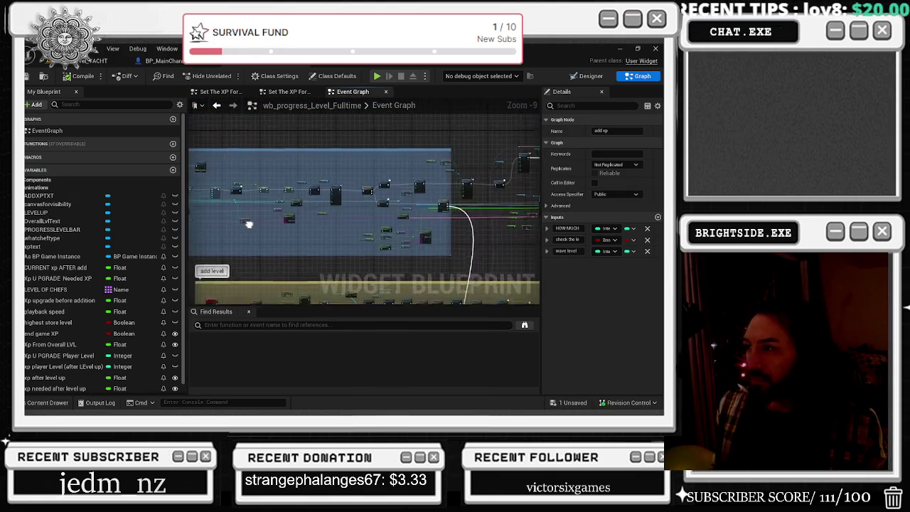
# Pan the widget Event Graph to inspect the Save JUST XP and Set Visibility nodes.
pyautogui.scroll(7, 211, 211)
pyautogui.moveTo(381, 233)
pyautogui.mouseDown()
pyautogui.moveTo(511, 249)
pyautogui.moveTo(434, 244)
pyautogui.mouseUp()
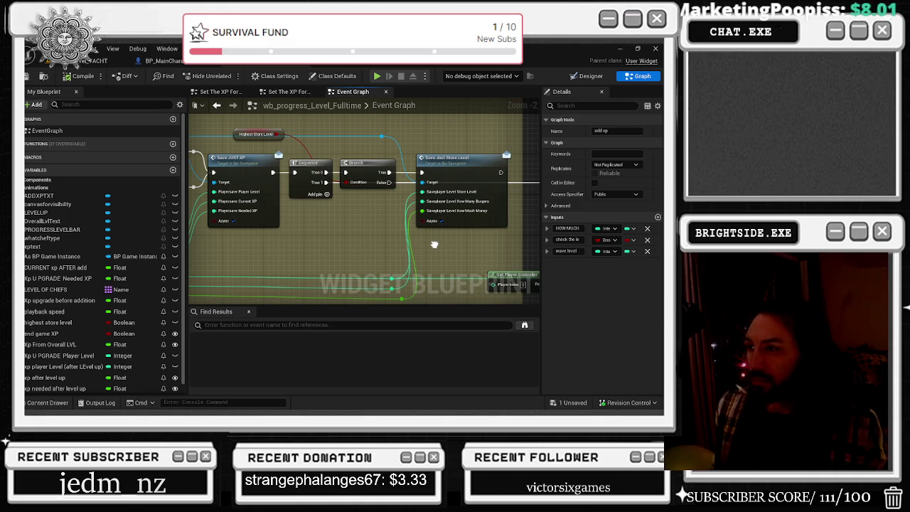
pyautogui.moveTo(434, 244)
pyautogui.mouseDown()
pyautogui.moveTo(450, 242)
pyautogui.moveTo(175, 233)
pyautogui.moveTo(478, 238)
pyautogui.moveTo(298, 213)
pyautogui.moveTo(316, 226)
pyautogui.mouseUp()
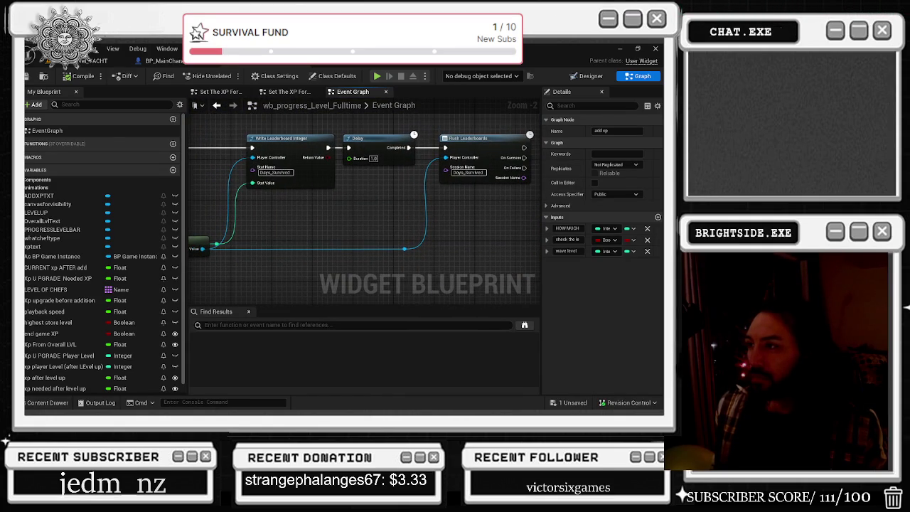
pyautogui.moveTo(315, 226)
pyautogui.mouseDown()
pyautogui.moveTo(520, 253)
pyautogui.moveTo(382, 275)
pyautogui.moveTo(388, 286)
pyautogui.mouseUp()
pyautogui.moveTo(425, 244); pyautogui.dragTo(539, 252)
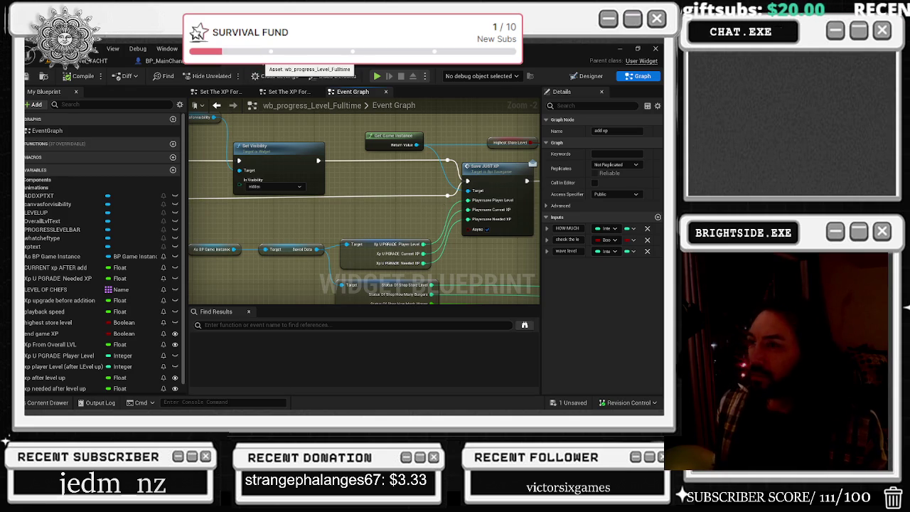
pyautogui.scroll(-4, 351, 238)
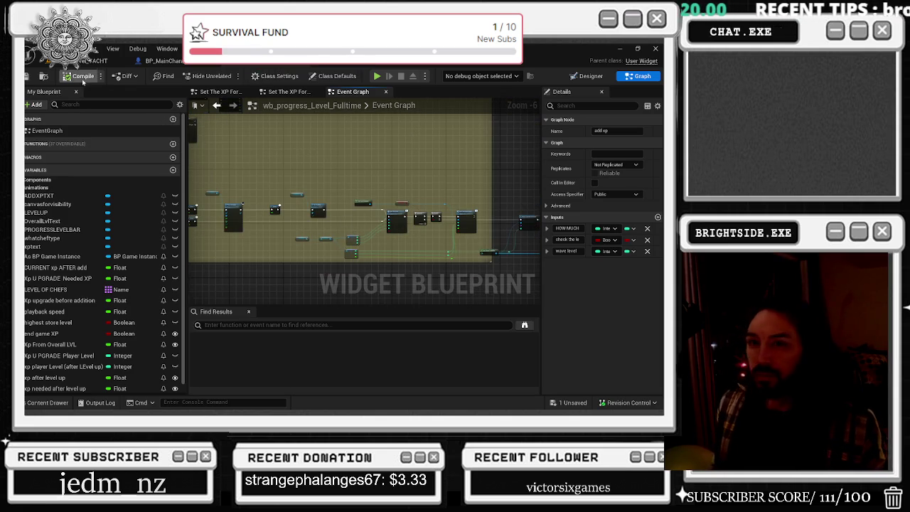
# Save the progress widget Blueprint with Save Selected and return to the main level editor.
pyautogui.click(29, 76)
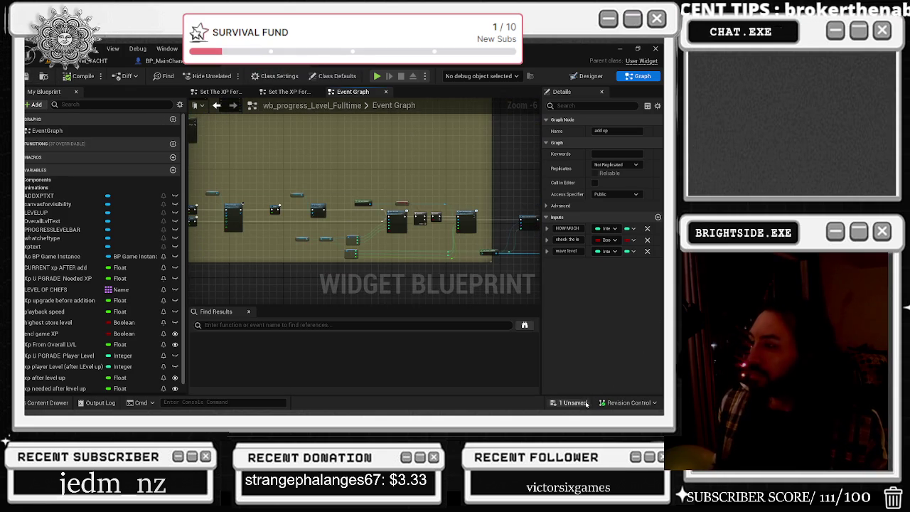
pyautogui.hotkey('ctrl', 'shift', 's')
pyautogui.click(404, 326)
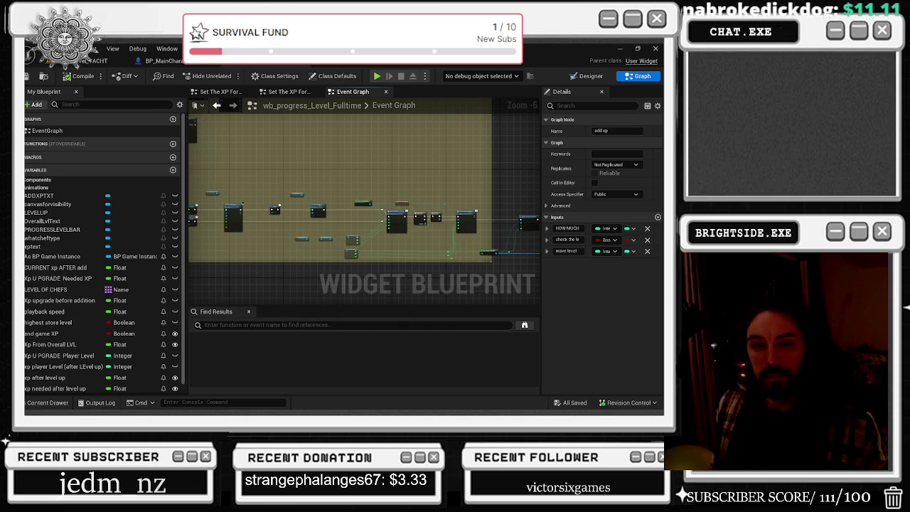
pyautogui.hotkey('alt', 'Tab')
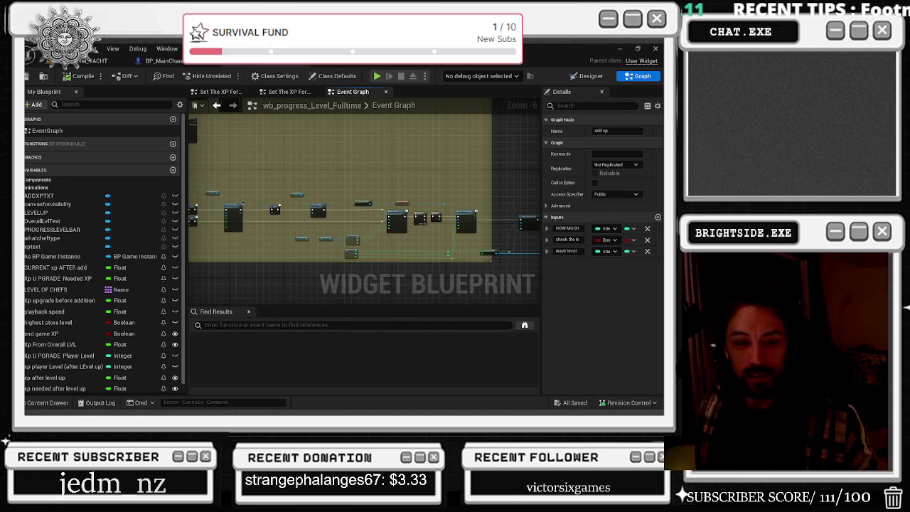
pyautogui.click(91, 61)
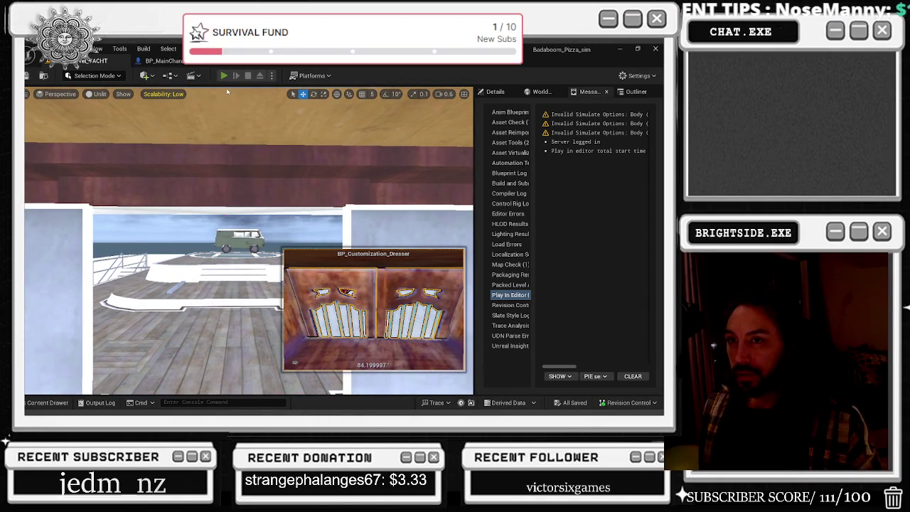
# Play-test the yacht level in third person, walking the chef into the room, then stop.
pyautogui.hotkey('alt', 'p')
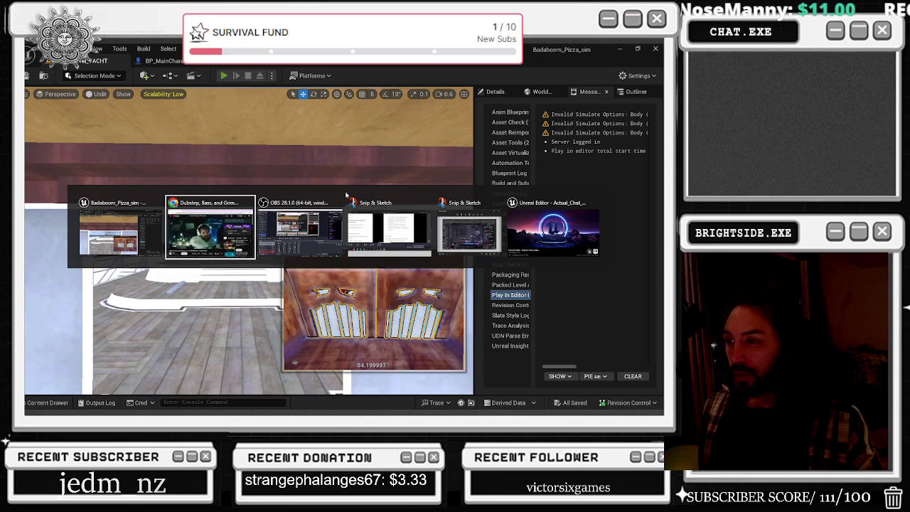
pyautogui.click(338, 147)
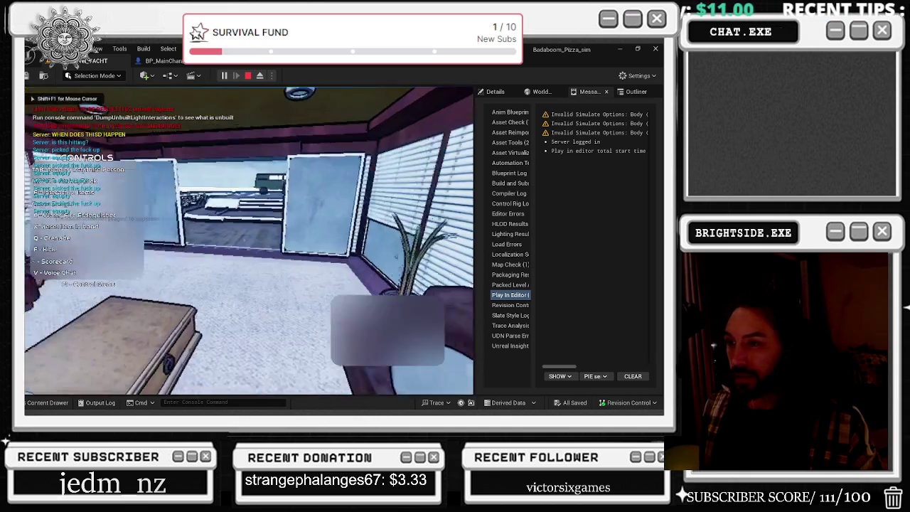
pyautogui.press('Tab')
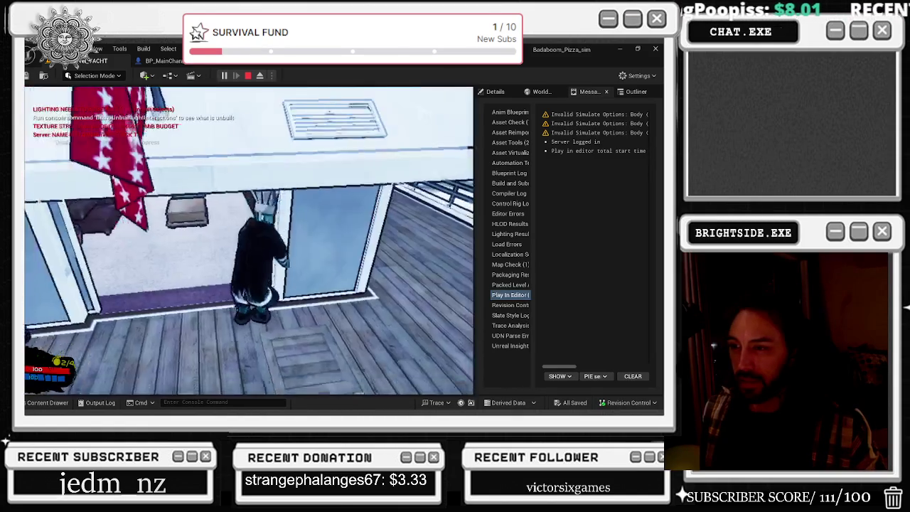
pyautogui.press('w')
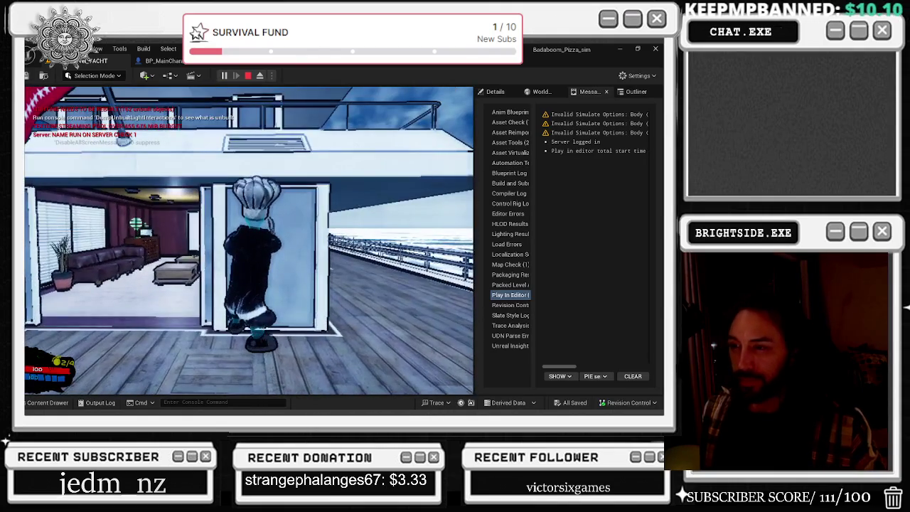
pyautogui.press('Escape')
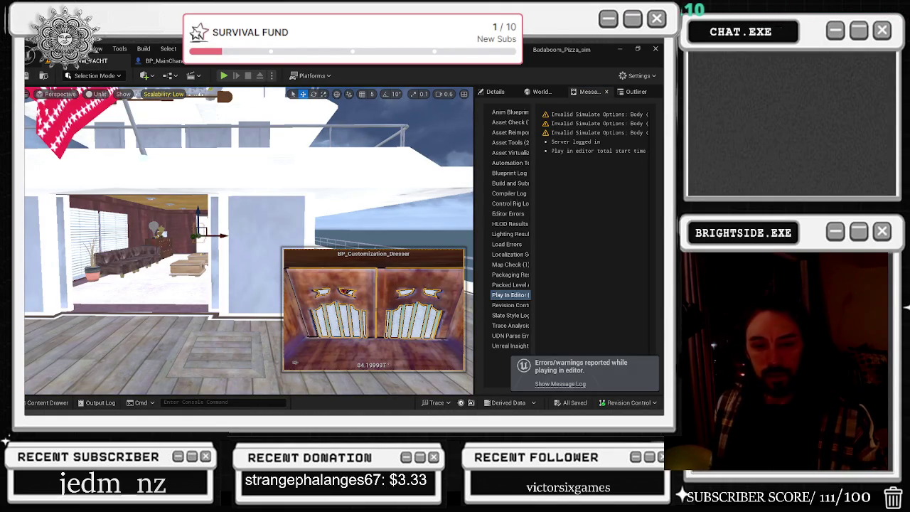
pyautogui.hotkey('ctrl', 'shift', 'Escape')
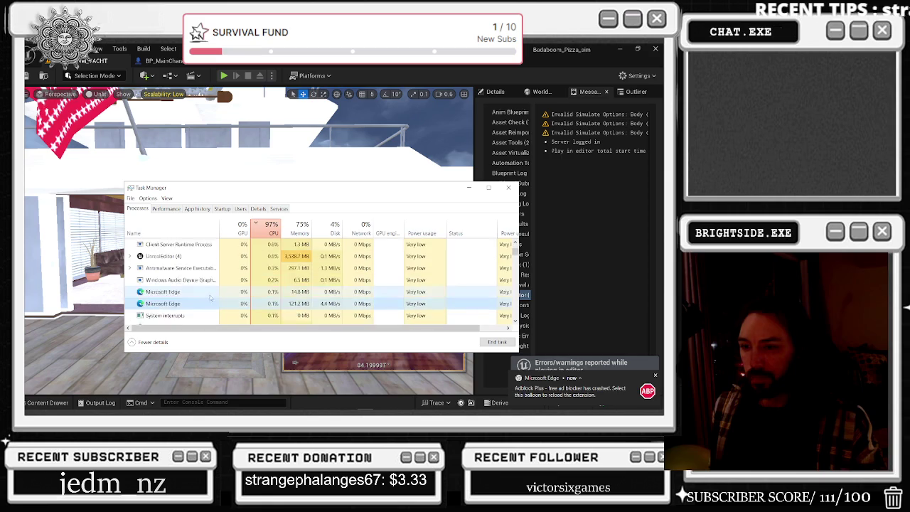
# Scroll through the Task Manager process list and move its window slightly upward.
pyautogui.scroll(-2, 270, 292)
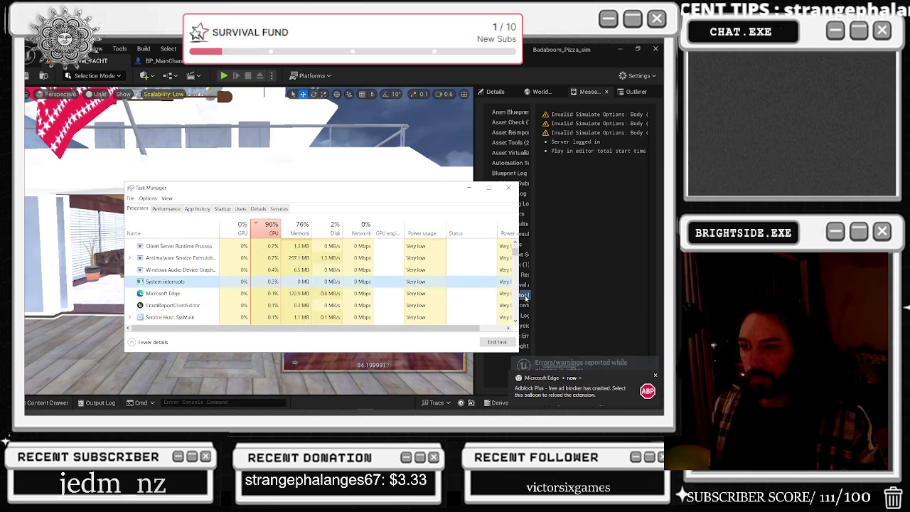
pyautogui.scroll(2, 339, 294)
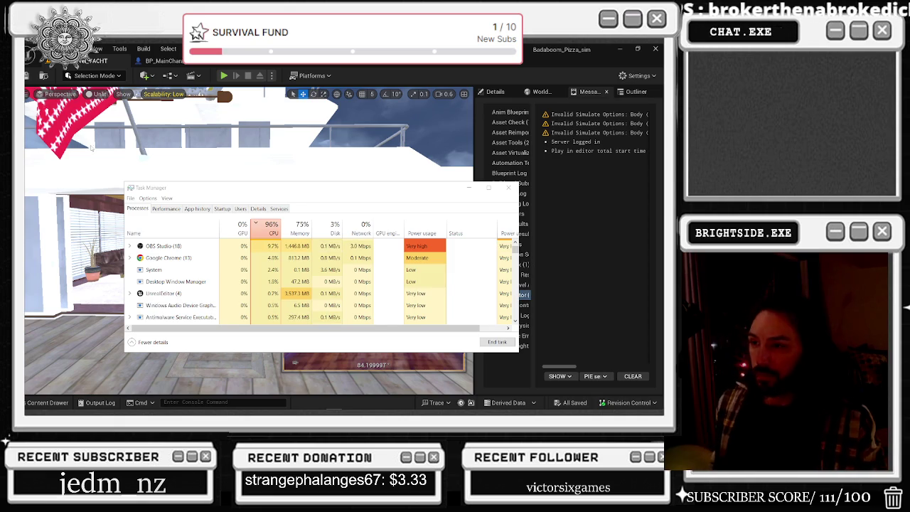
pyautogui.moveTo(309, 205); pyautogui.dragTo(306, 171)
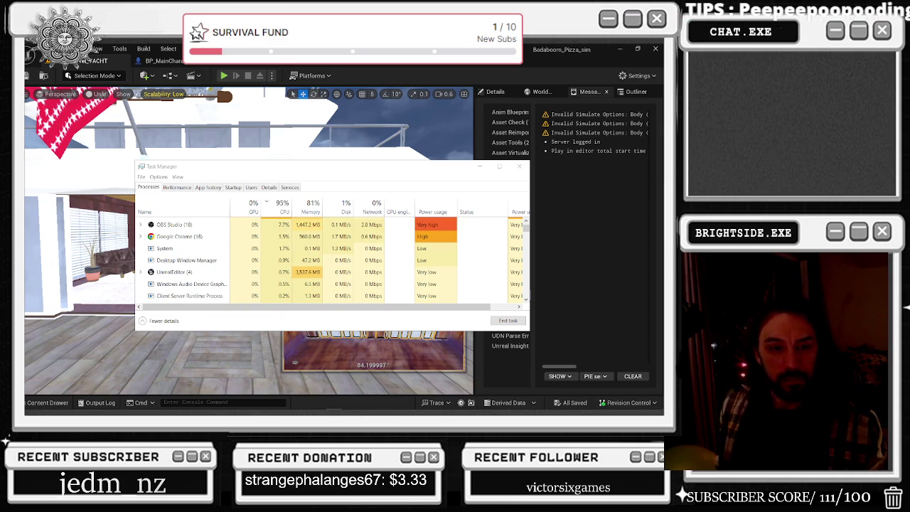
pyautogui.moveTo(351, 172); pyautogui.dragTo(343, 167)
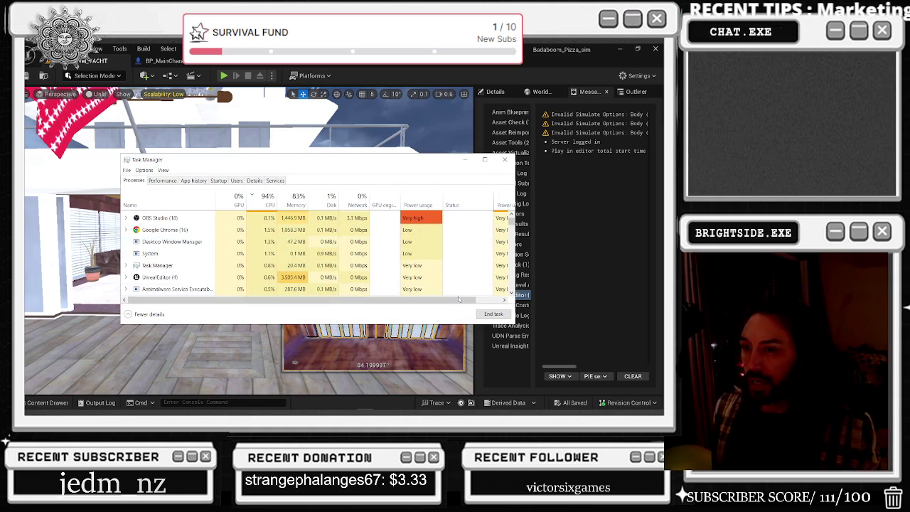
# Sort processes by CPU and end the 26.7 MB Microsoft Edge process.
pyautogui.click(264, 199)
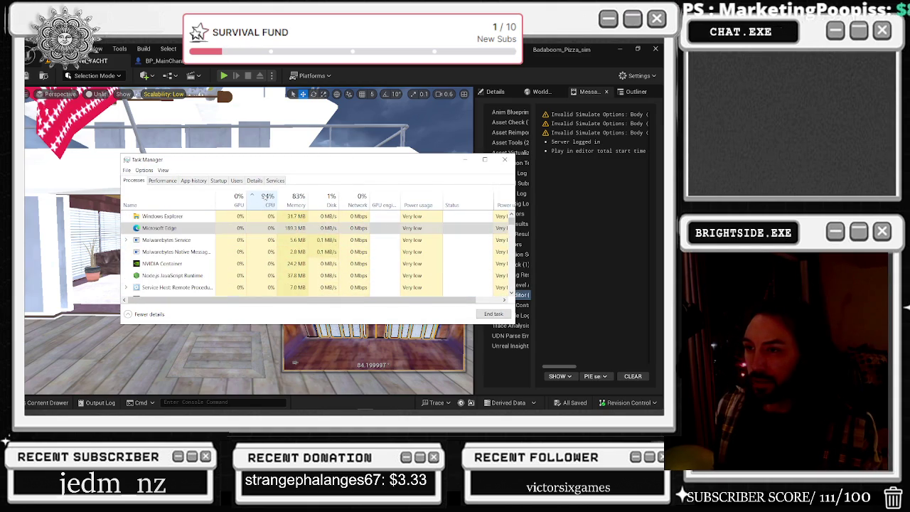
pyautogui.click(458, 228)
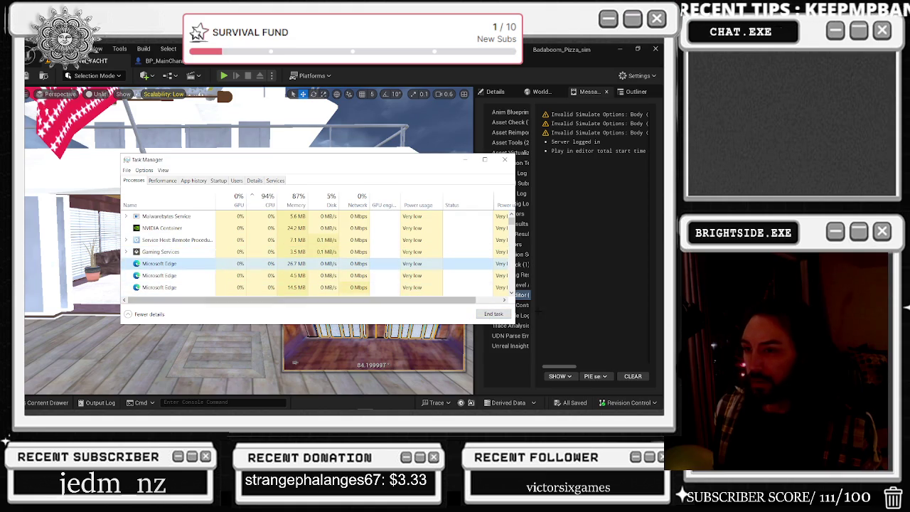
pyautogui.click(494, 313)
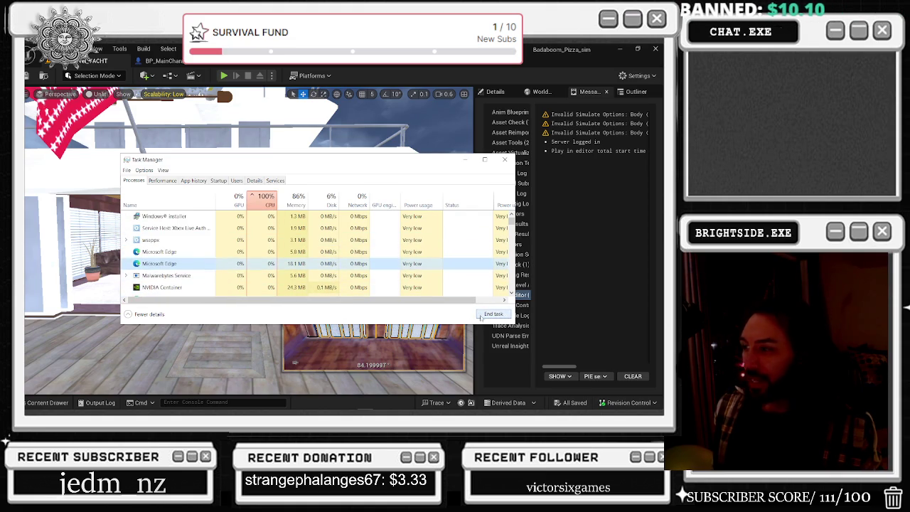
# Minimize the Unreal editor so Task Manager sits over the desktop.
pyautogui.hotkey('alt', 'Tab')
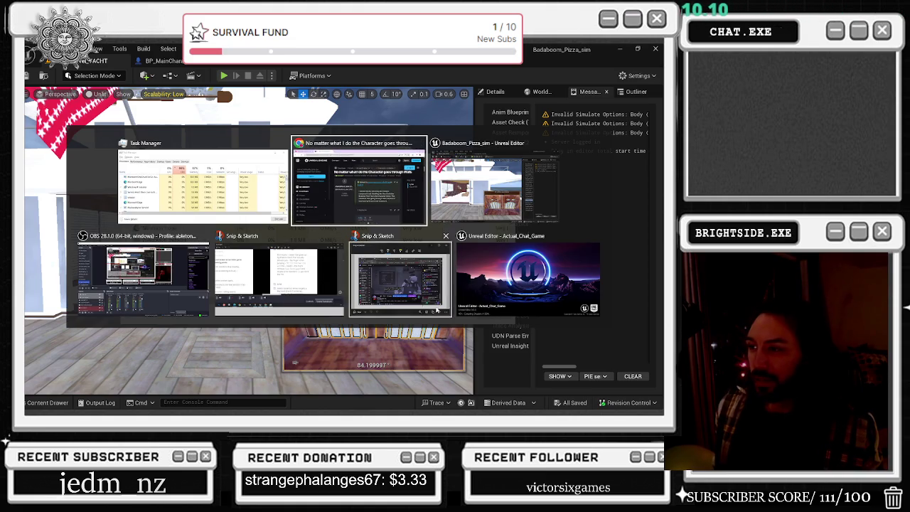
pyautogui.click(283, 213)
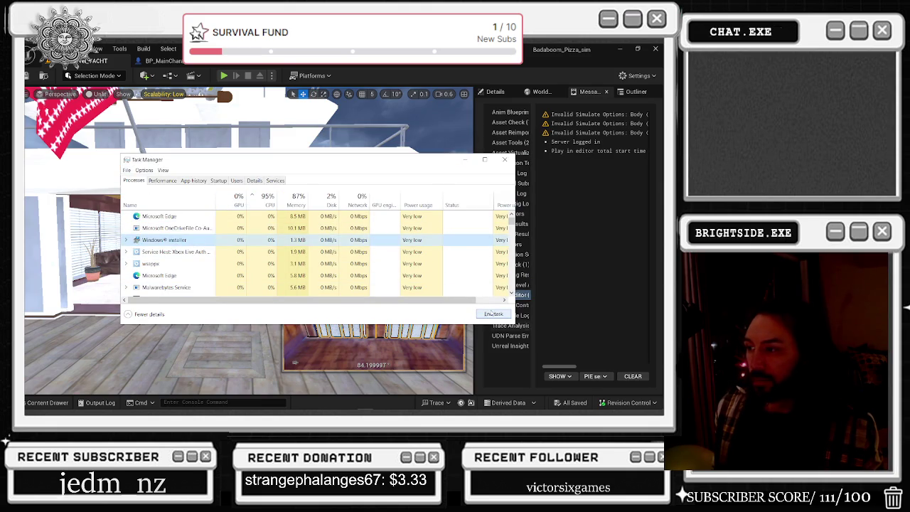
pyautogui.click(250, 263)
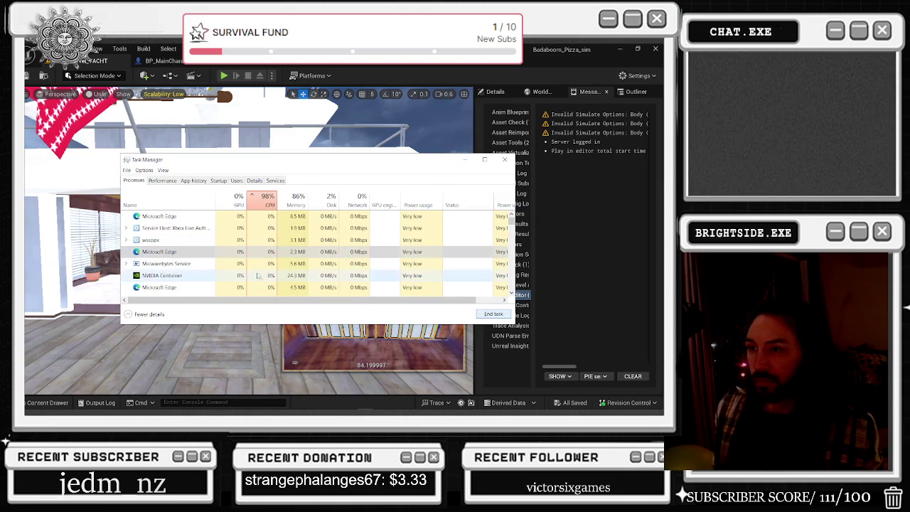
pyautogui.click(477, 80)
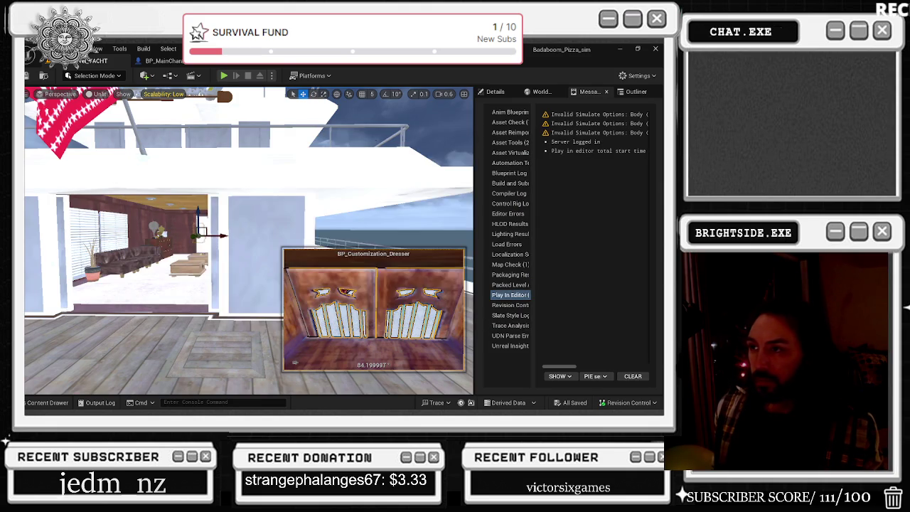
pyautogui.click(619, 49)
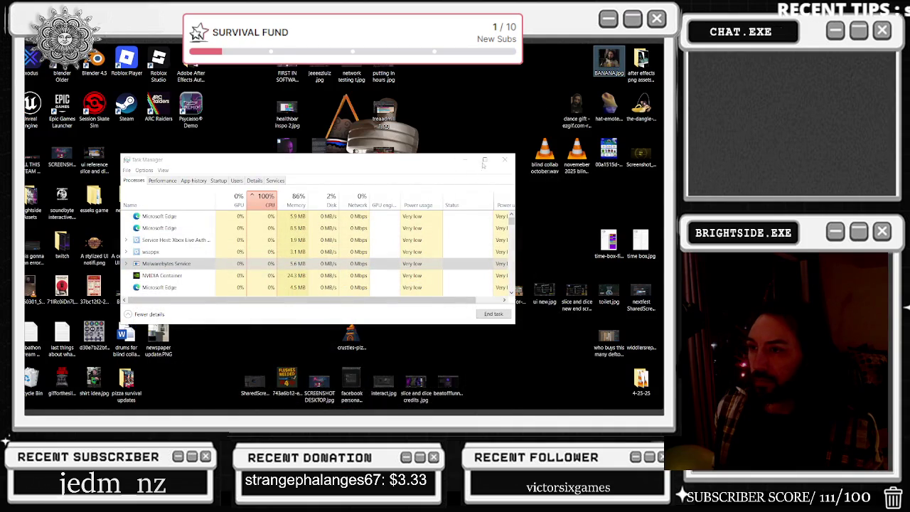
# Sort Task Manager processes by CPU usage, highest first, and review the list.
pyautogui.click(228, 229)
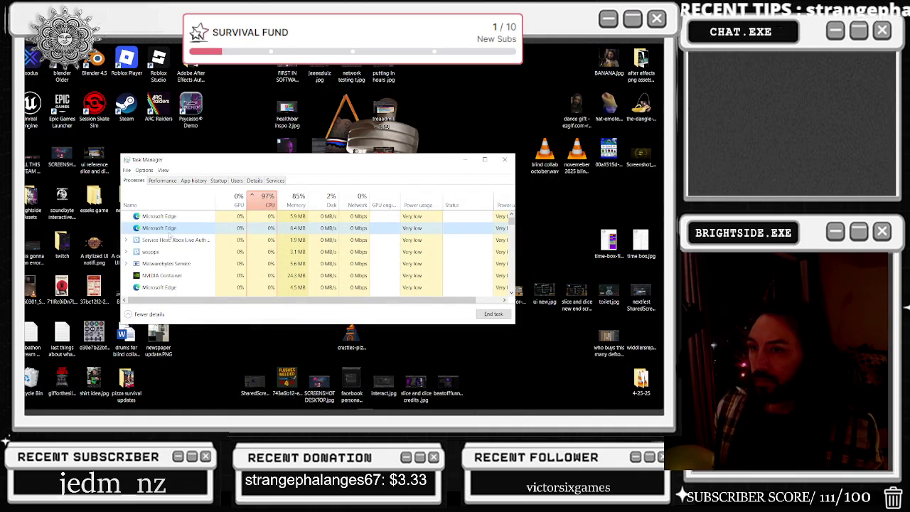
pyautogui.click(266, 201)
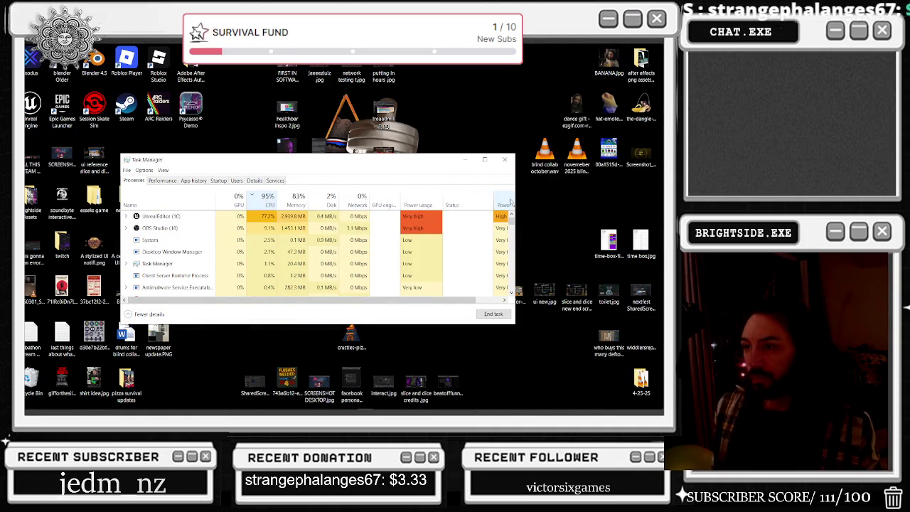
pyautogui.scroll(-1, 230, 249)
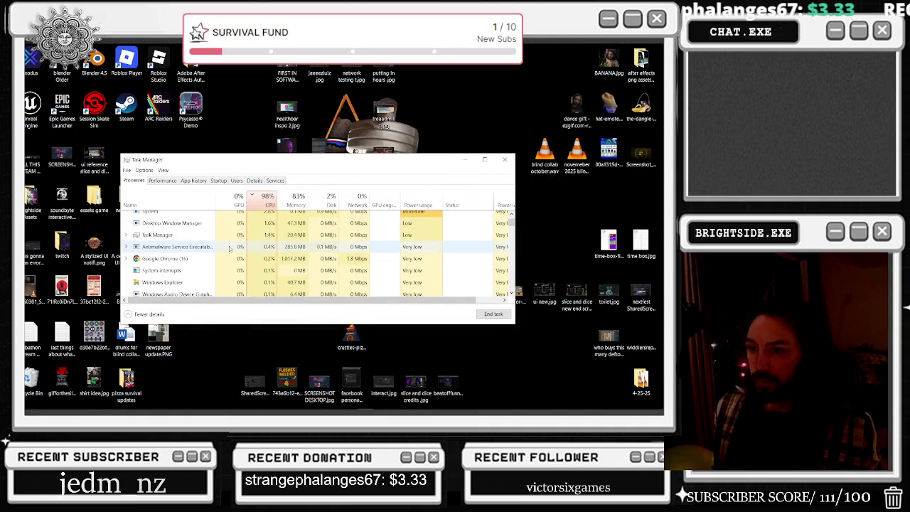
pyautogui.scroll(2, 221, 264)
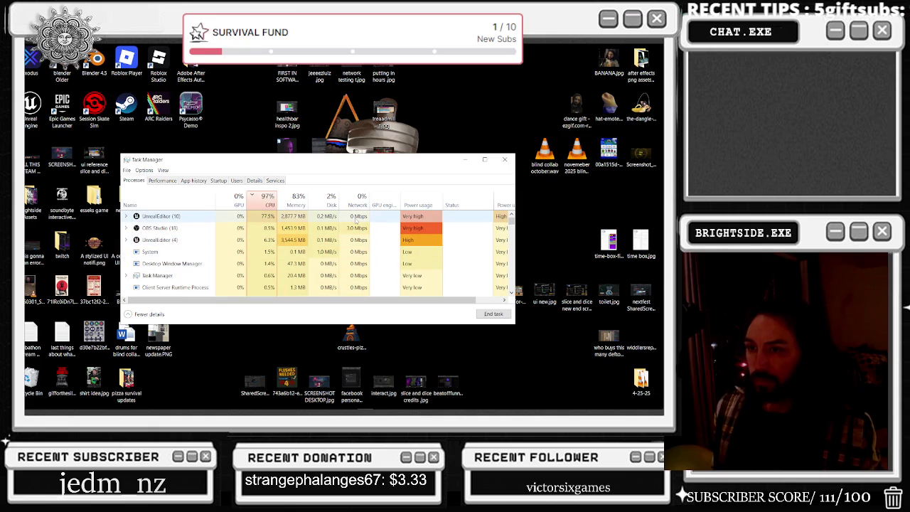
# Close Task Manager and select the FPCamera component in BP_MainCharacter.
pyautogui.click(505, 160)
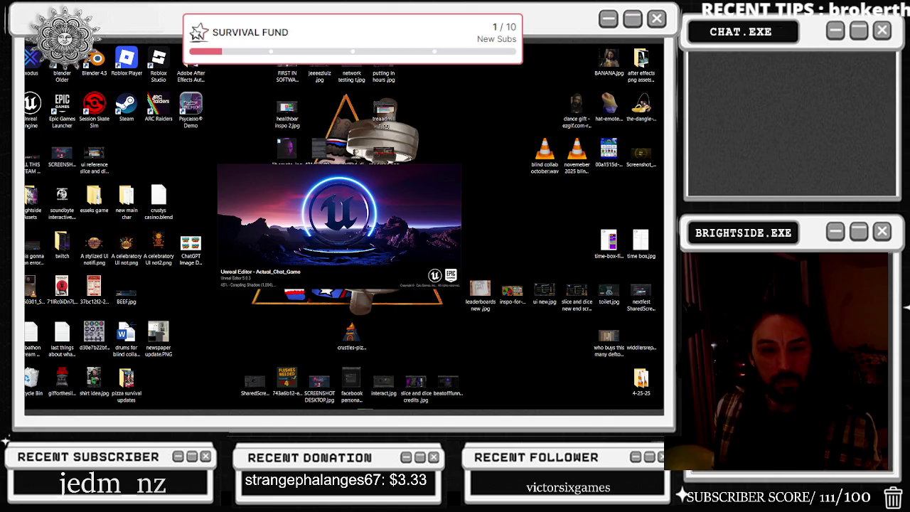
pyautogui.hotkey('alt', 'Tab')
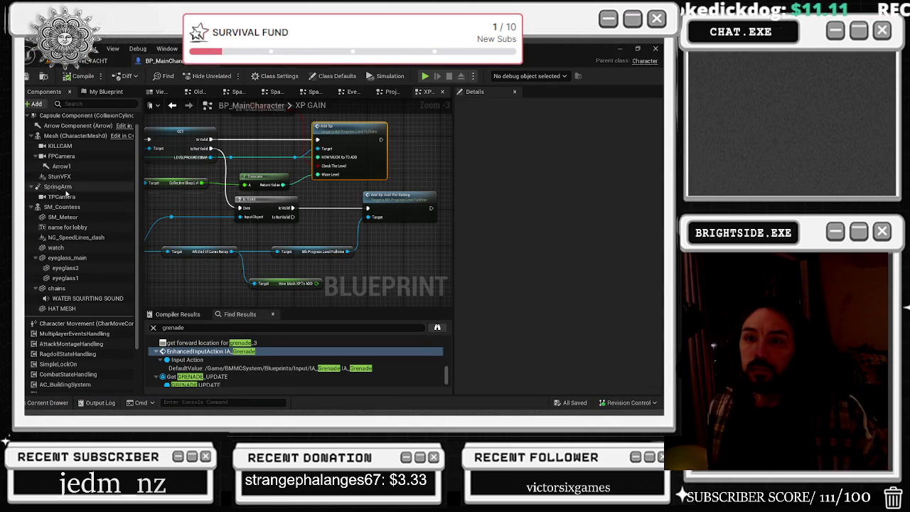
pyautogui.click(59, 157)
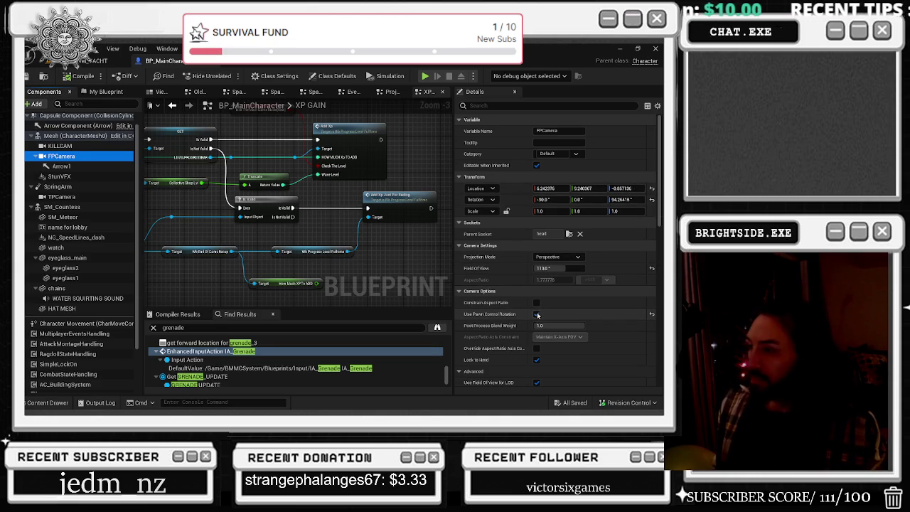
# Turn off Use Pawn Control Rotation on FPCamera, then save and compile BP_MainCharacter.
pyautogui.click(536, 313)
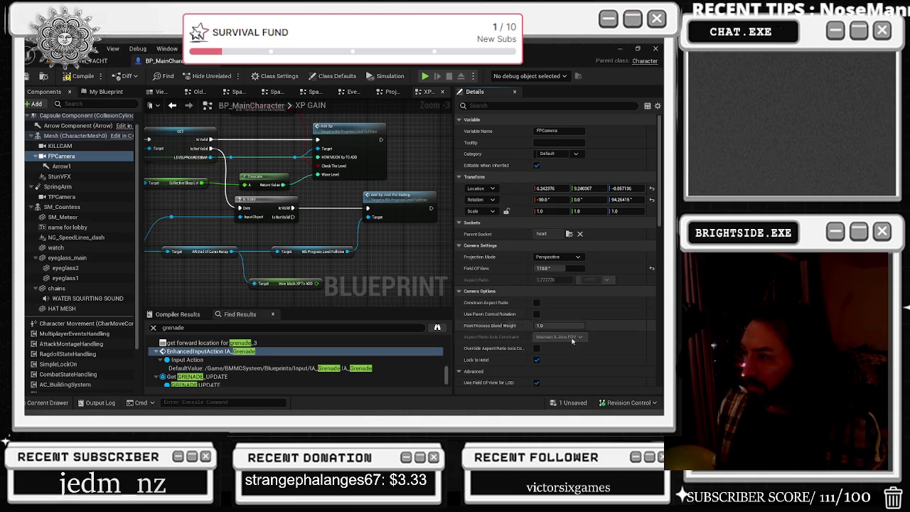
pyautogui.click(569, 402)
pyautogui.click(405, 325)
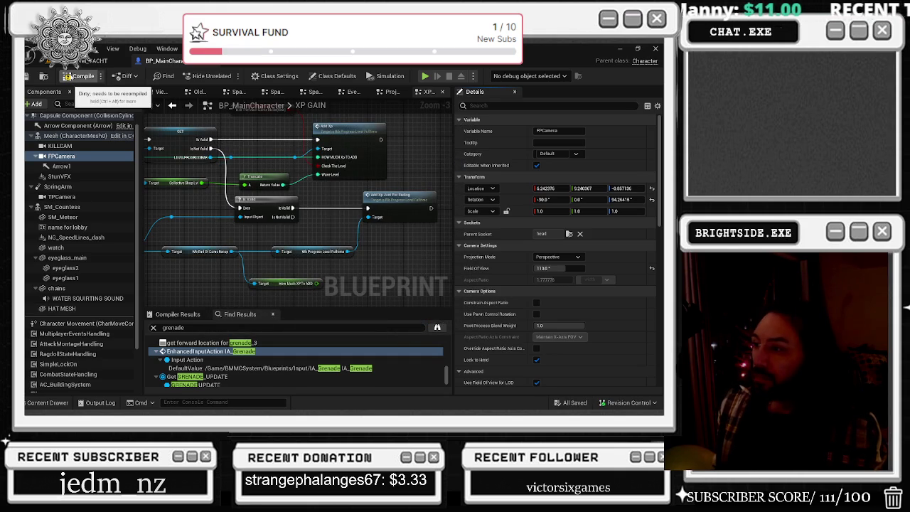
pyautogui.click(68, 76)
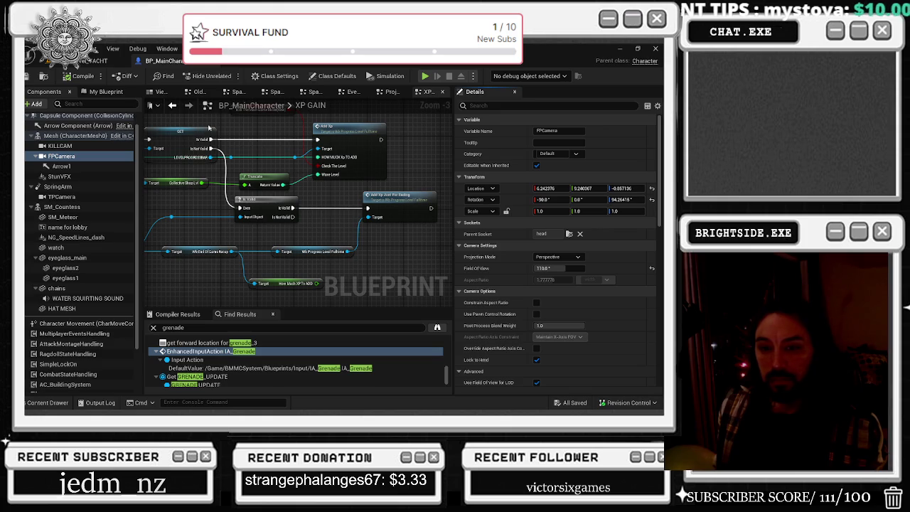
pyautogui.click(114, 60)
# Save all, play-test walking onto the yacht deck, then open the Room_level_YACHT Level Blueprint.
pyautogui.click(569, 402)
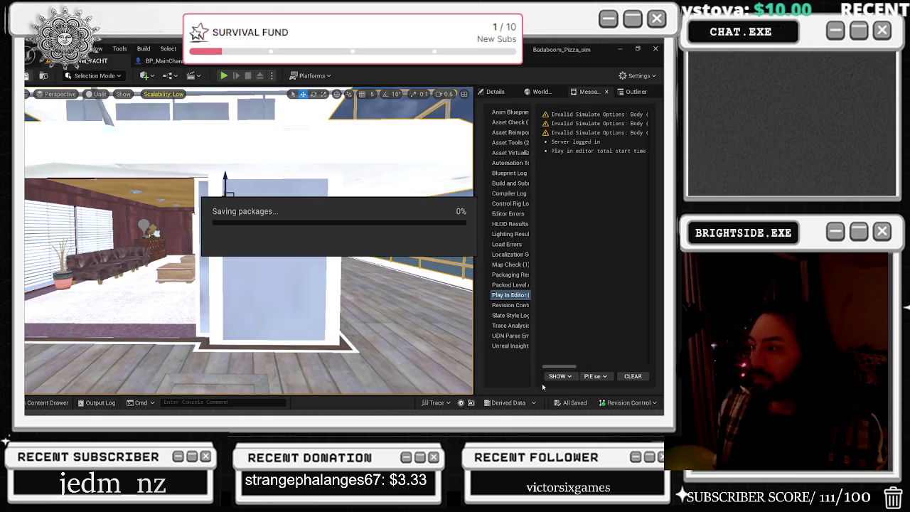
pyautogui.click(224, 76)
pyautogui.click(249, 242)
pyautogui.press('w')
pyautogui.press('w')
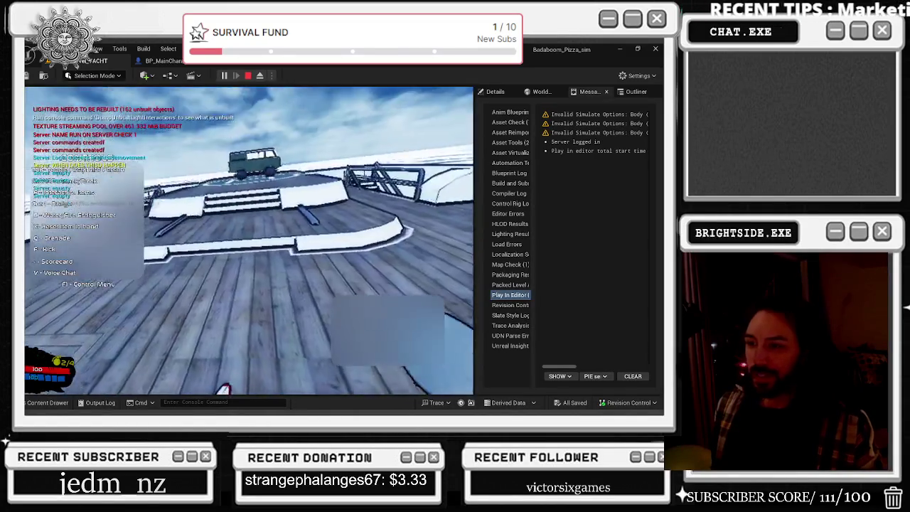
pyautogui.hotkey('shift', 'F1')
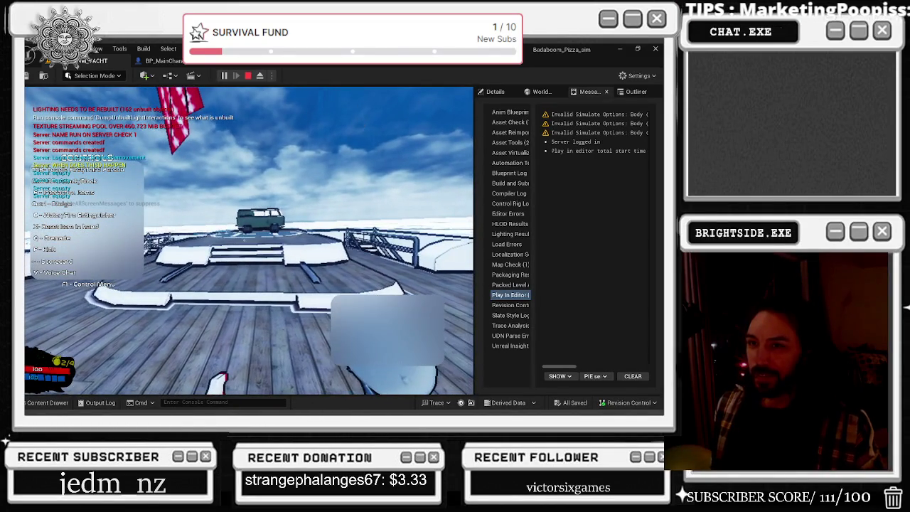
pyautogui.press('Escape')
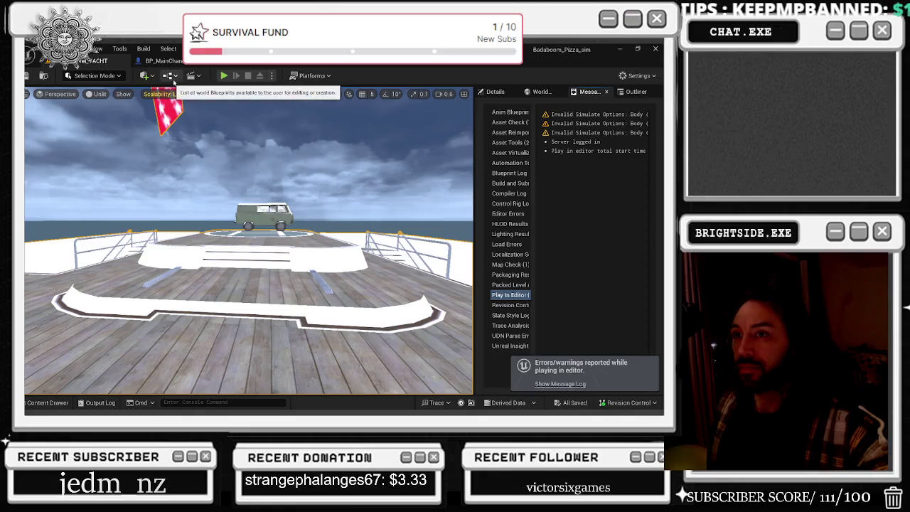
pyautogui.click(169, 76)
pyautogui.click(212, 136)
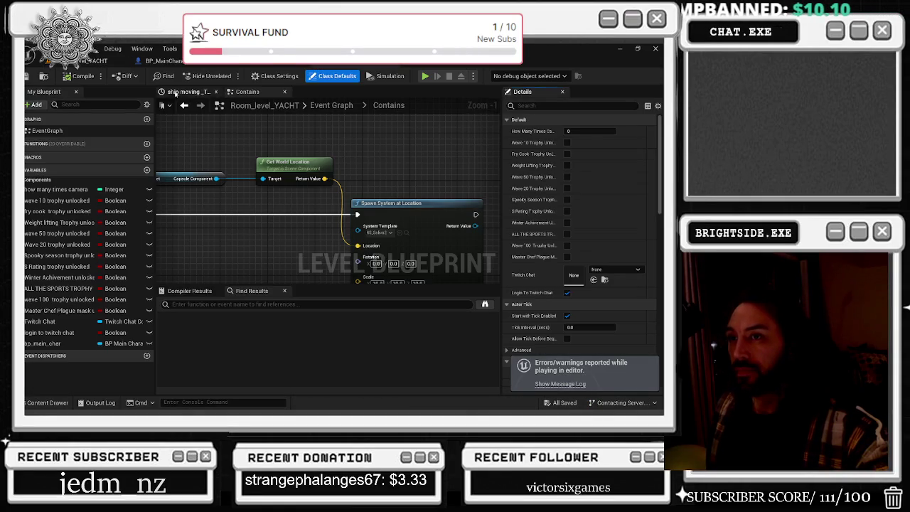
# Go from the Contains graph back to the level Blueprint's Event Graph and find Login To Twitch Chat.
pyautogui.scroll(-9, 470, 225)
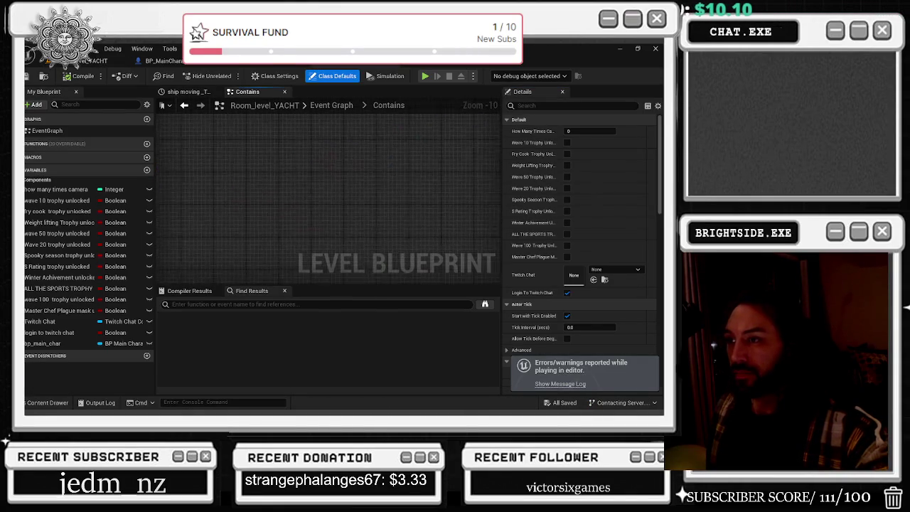
pyautogui.scroll(-2, 470, 226)
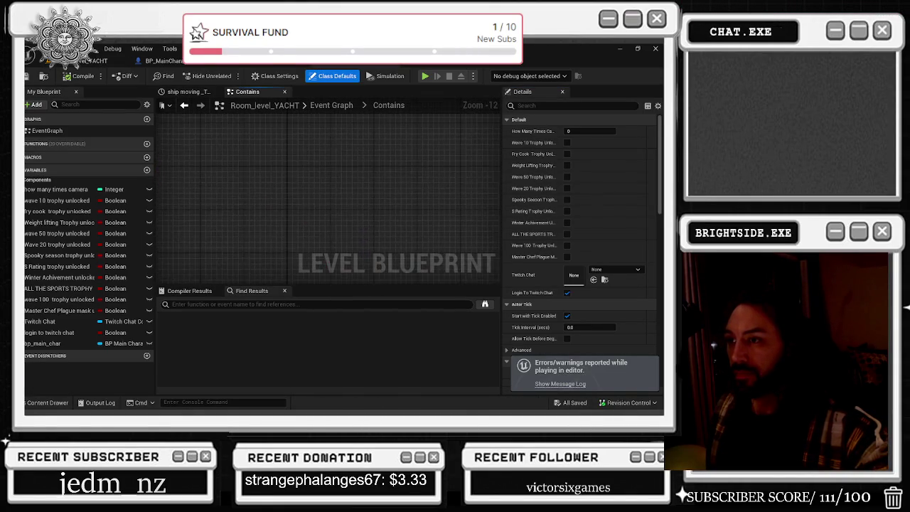
pyautogui.click(184, 106)
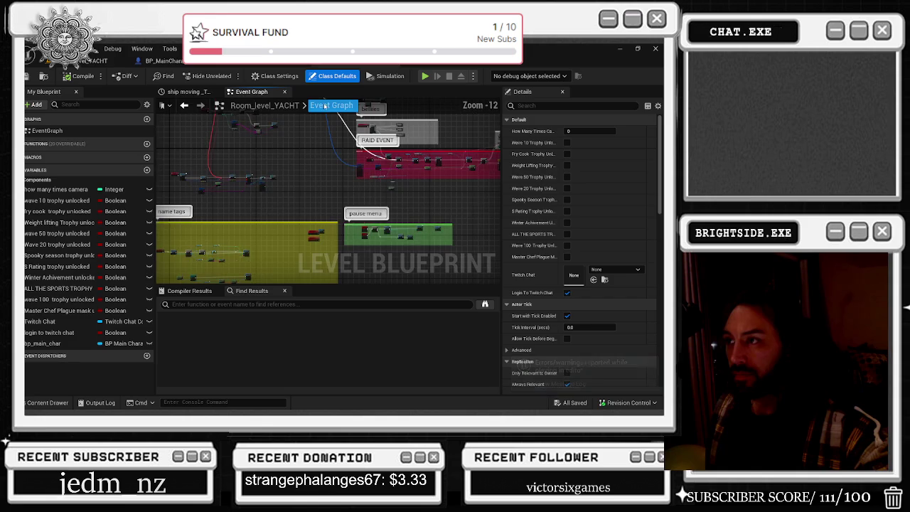
pyautogui.moveTo(261, 166)
pyautogui.mouseDown()
pyautogui.moveTo(410, 146)
pyautogui.moveTo(372, 121)
pyautogui.moveTo(440, 166)
pyautogui.mouseUp()
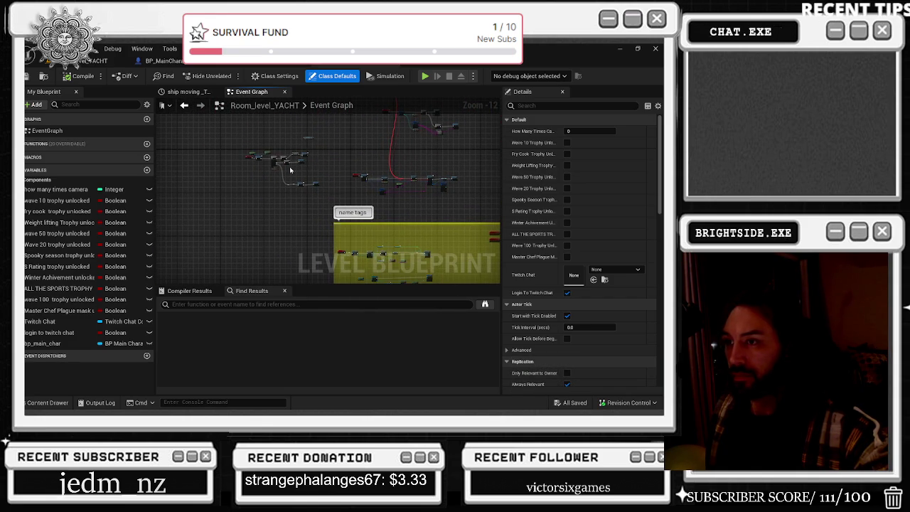
pyautogui.scroll(9, 274, 171)
pyautogui.scroll(1, 271, 173)
# Set Login To Twitch Chat's default value to off, save, and switch to wb_progress_Level_Fulltime.
pyautogui.click(226, 188)
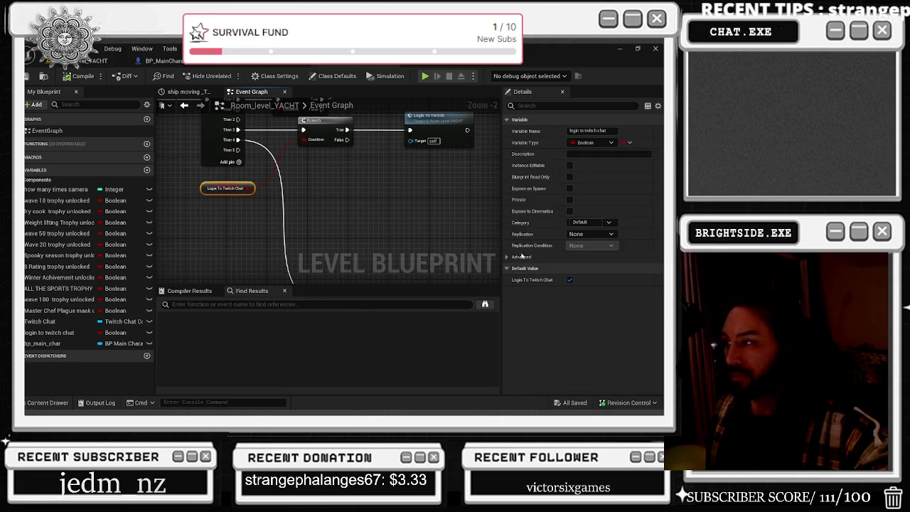
pyautogui.click(561, 403)
pyautogui.click(403, 325)
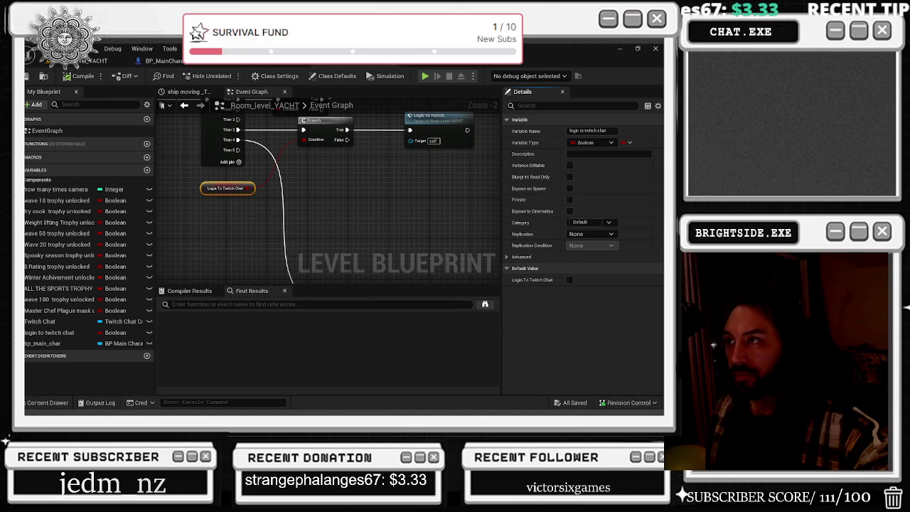
pyautogui.click(309, 65)
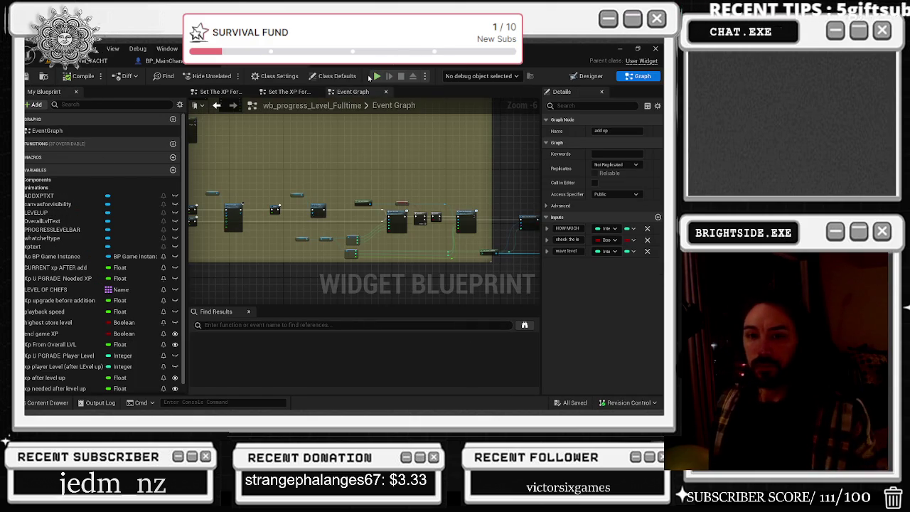
# Cycle through the level, BP_MainCharacter and progress widget tabs, then start Play on the yacht level.
pyautogui.click(99, 60)
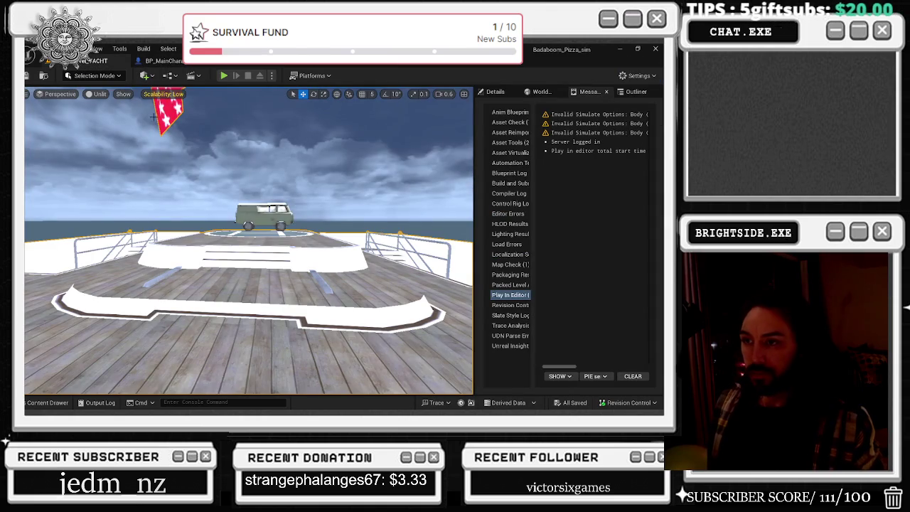
pyautogui.click(163, 60)
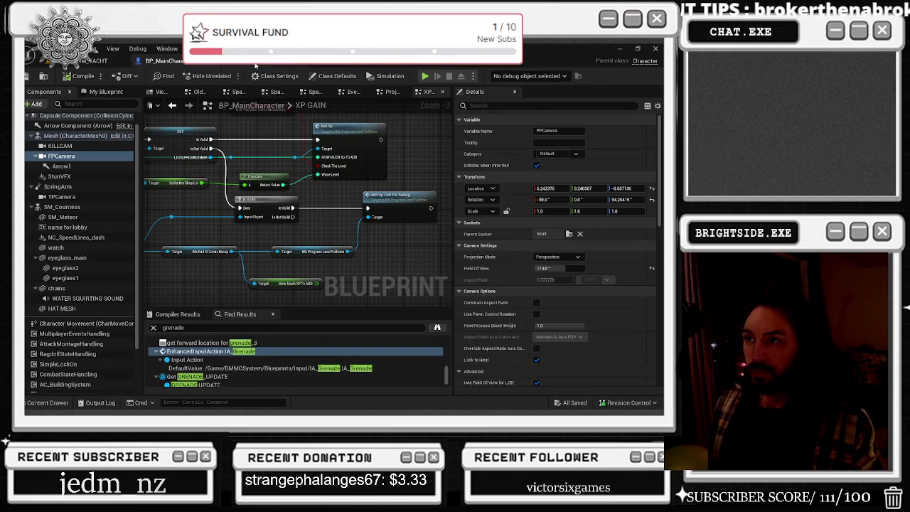
pyautogui.click(255, 64)
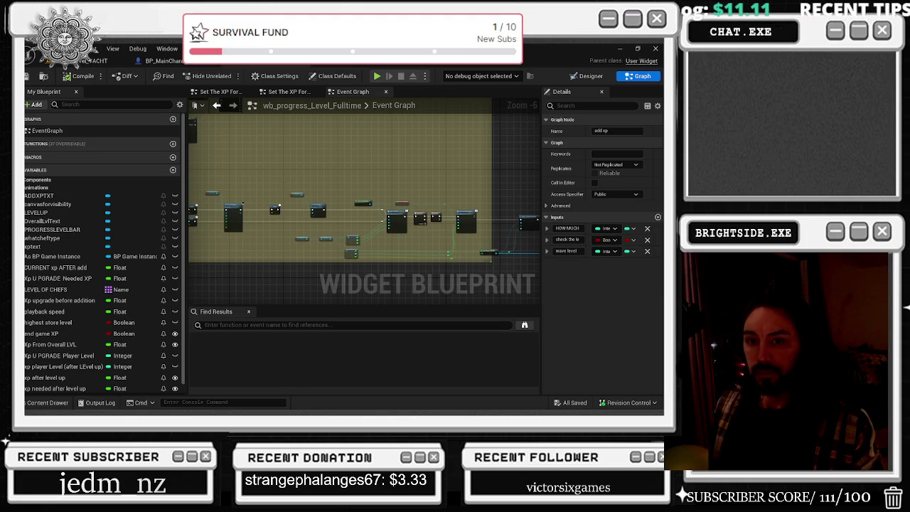
pyautogui.click(163, 61)
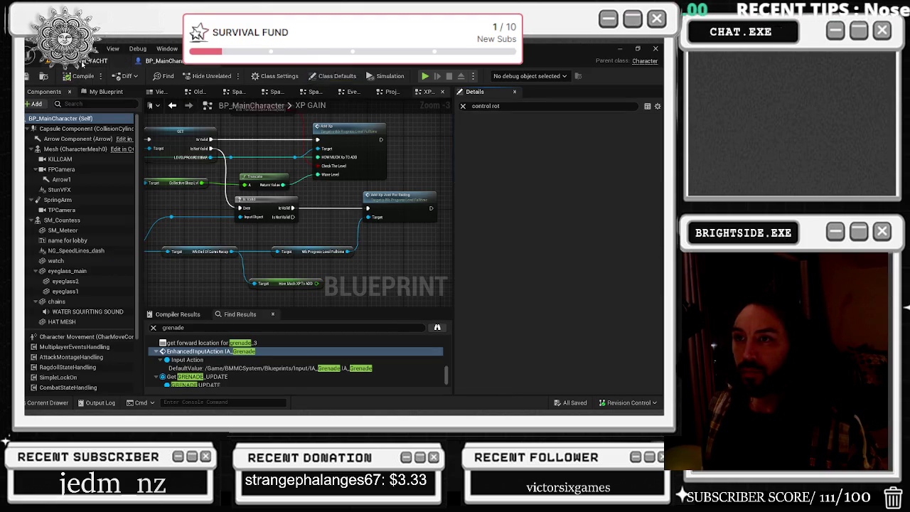
pyautogui.click(92, 60)
pyautogui.click(224, 75)
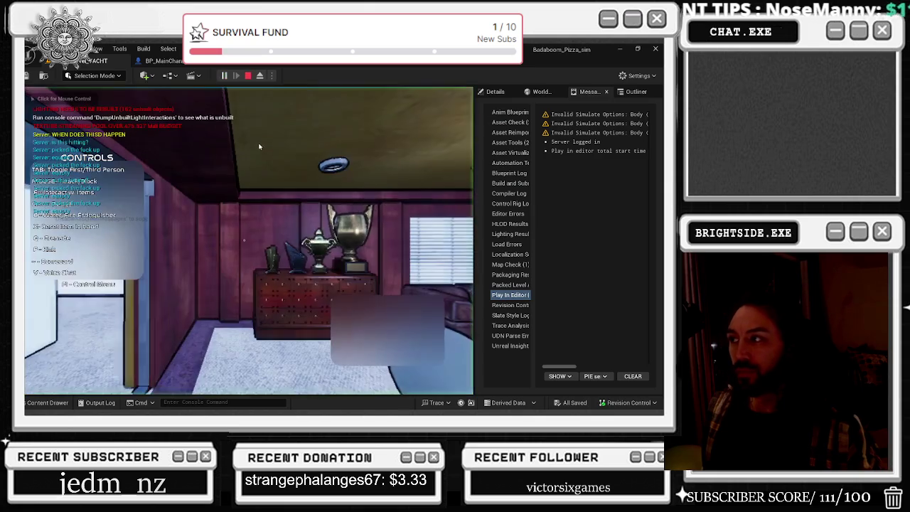
# Walk the chef around the yacht deck toward the bench and teal wall, stop, and reopen BP_MainCharacter.
pyautogui.click(318, 162)
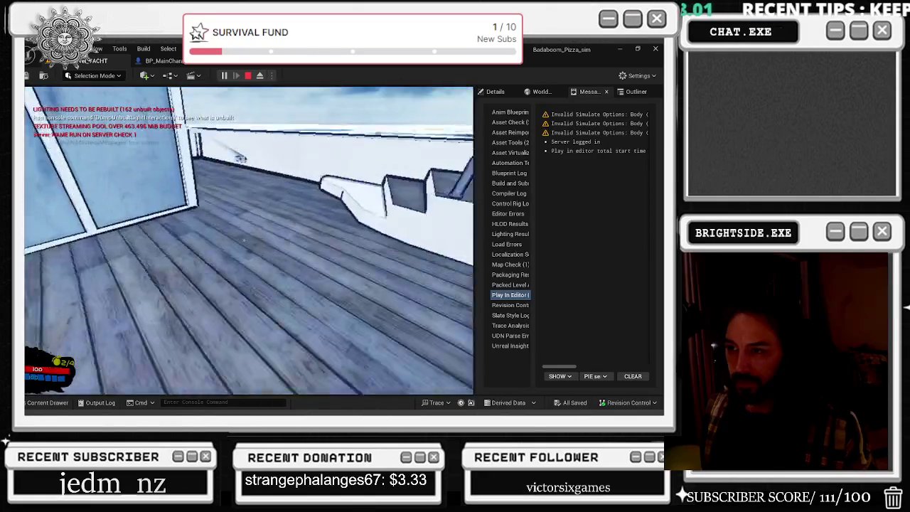
pyautogui.press('w')
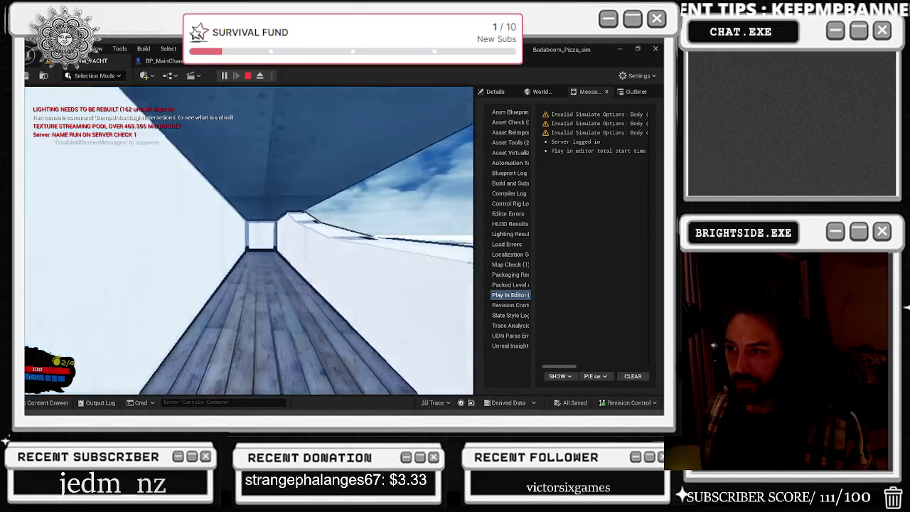
pyautogui.press('w')
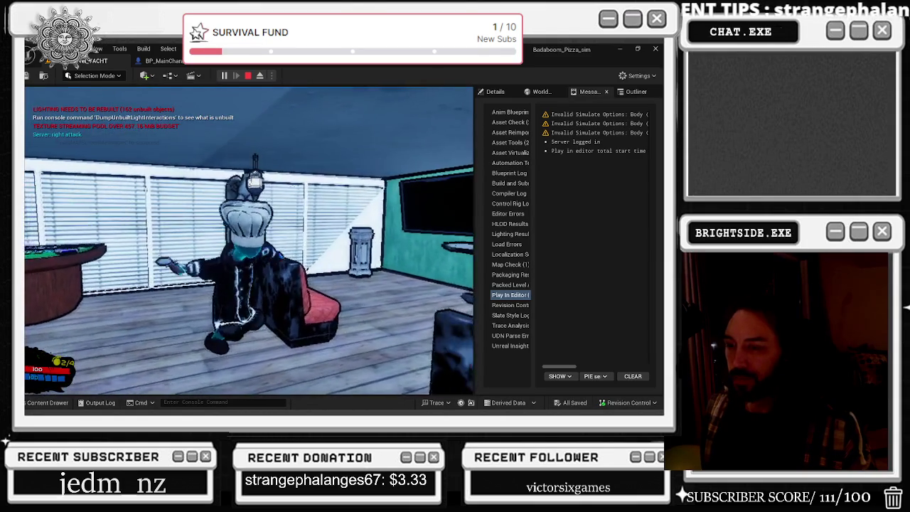
pyautogui.press('w')
pyautogui.press('w')
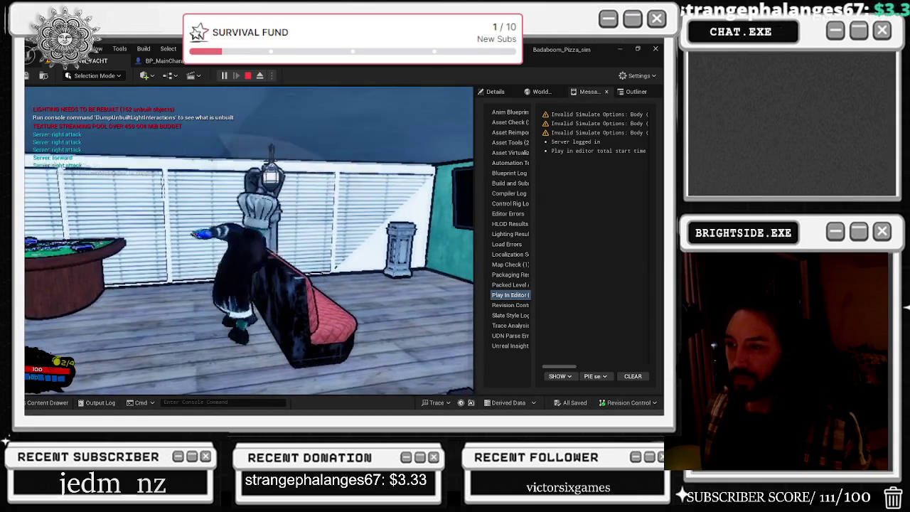
pyautogui.press('w')
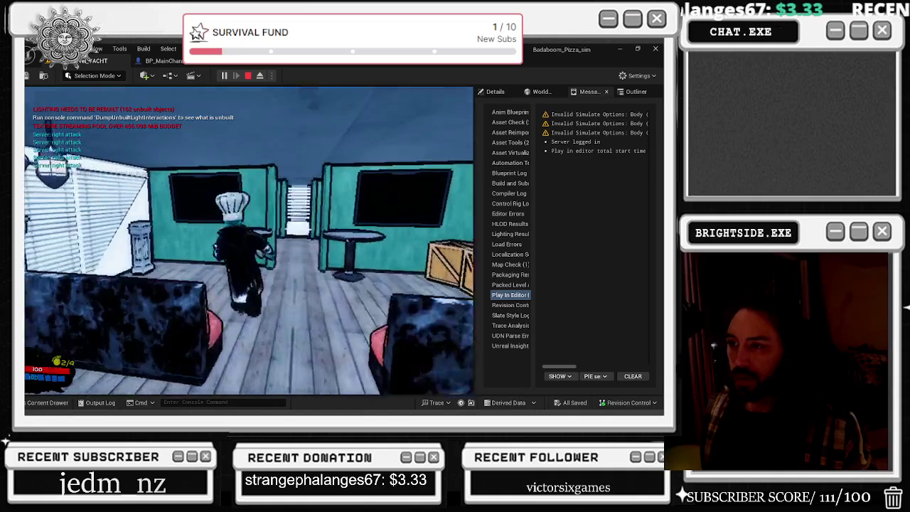
pyautogui.press('w')
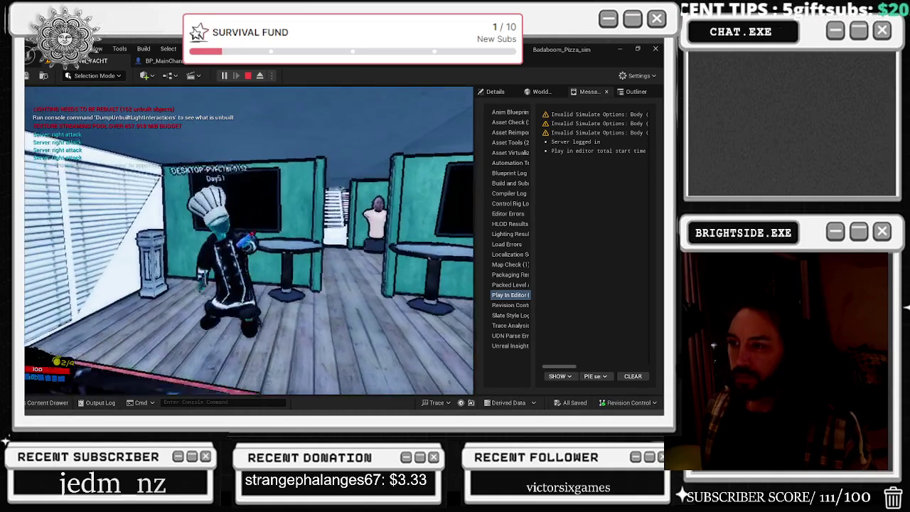
pyautogui.press('Escape')
pyautogui.click(178, 61)
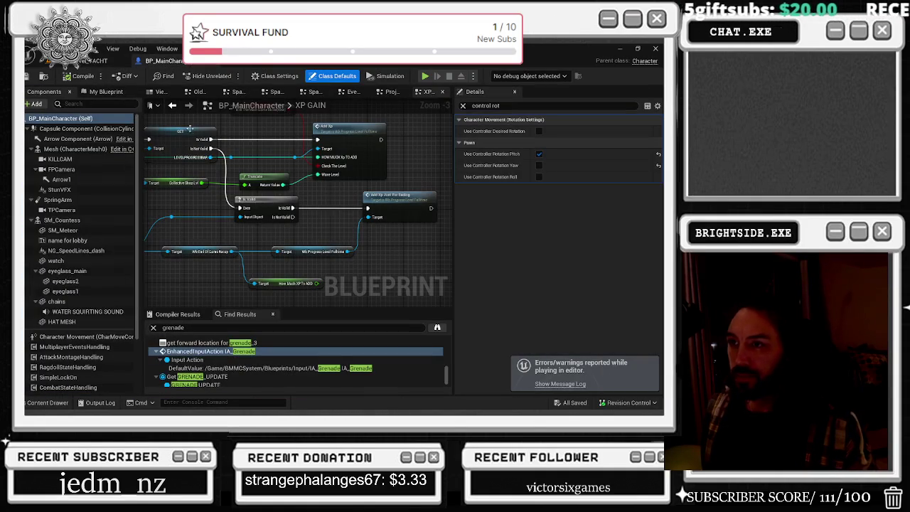
# Show the character's Viewport preview and close the three spare graph tabs.
pyautogui.click(158, 93)
pyautogui.click(210, 93)
pyautogui.click(235, 93)
pyautogui.click(257, 94)
pyautogui.moveTo(217, 111)
pyautogui.mouseDown()
pyautogui.moveTo(252, 118)
pyautogui.moveTo(231, 124)
pyautogui.moveTo(222, 141)
pyautogui.moveTo(203, 139)
pyautogui.mouseUp()
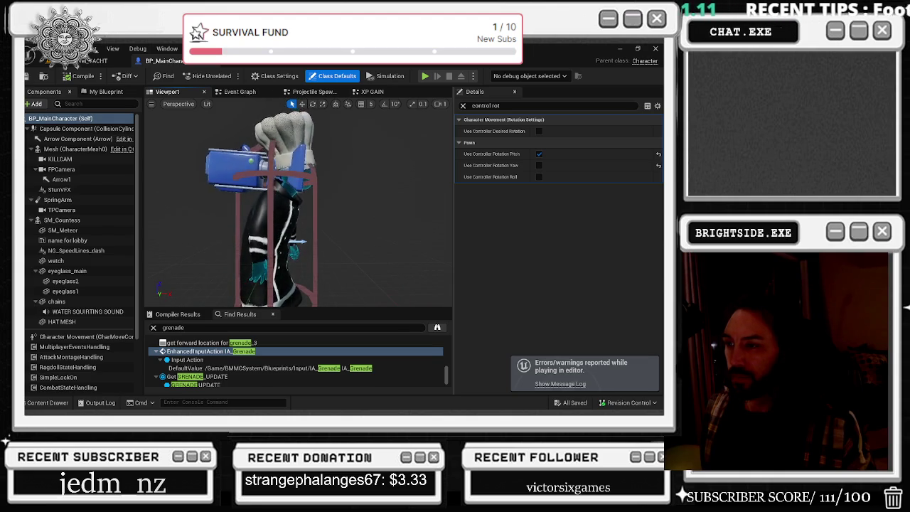
# Inspect the SM_Countess, Capsule and SpringArm components, checking SpringArm's Use Pawn Control Rotation.
pyautogui.click(273, 206)
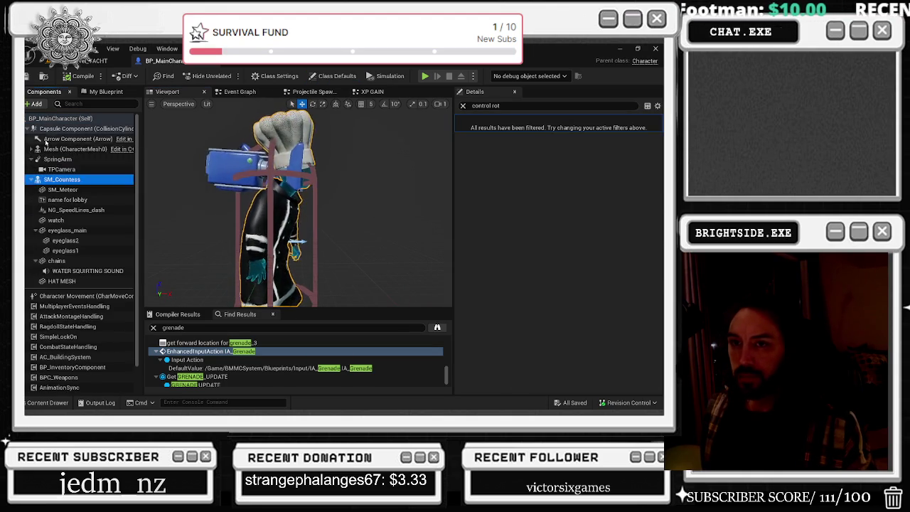
pyautogui.click(81, 128)
pyautogui.click(74, 149)
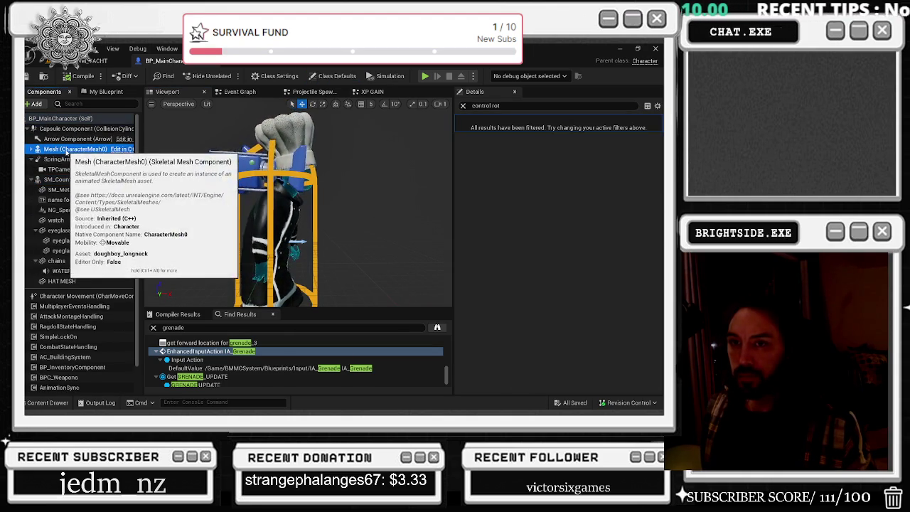
pyautogui.click(44, 160)
pyautogui.click(37, 160)
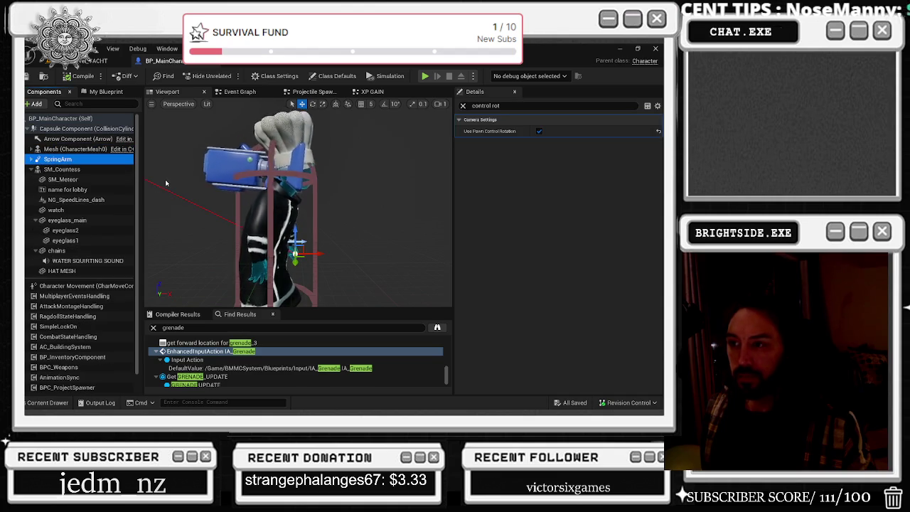
pyautogui.click(37, 170)
pyautogui.click(62, 169)
pyautogui.keyDown('shift'); pyautogui.click(60, 146); pyautogui.keyUp('shift')
pyautogui.click(310, 249)
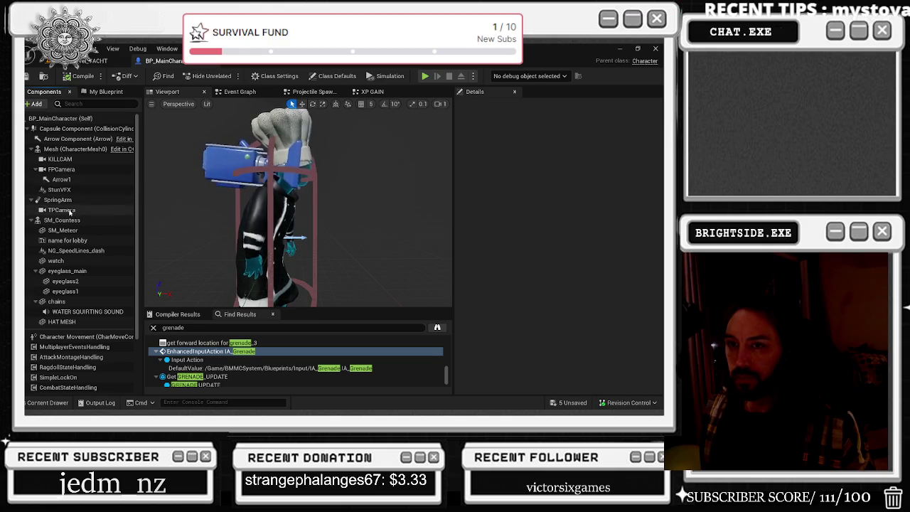
pyautogui.click(57, 200)
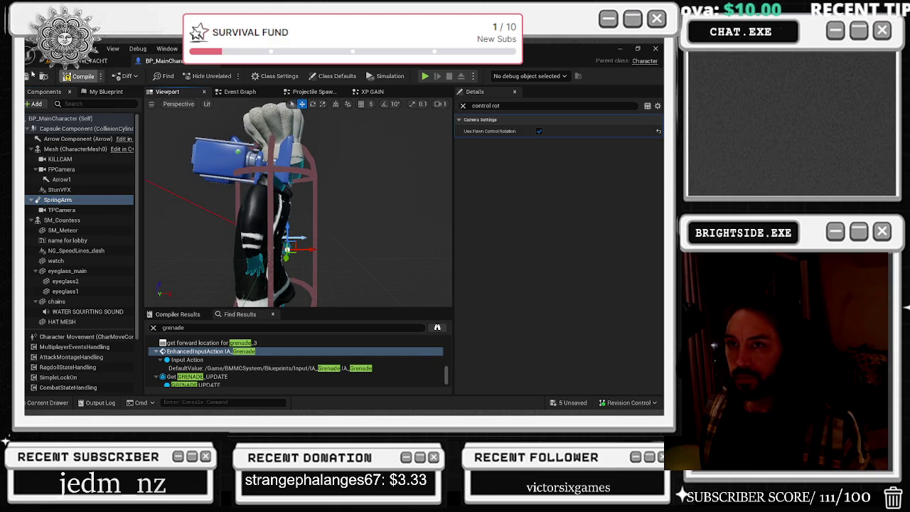
# Compile and save BP_MainCharacter, then switch back to the yacht level editor.
pyautogui.click(78, 76)
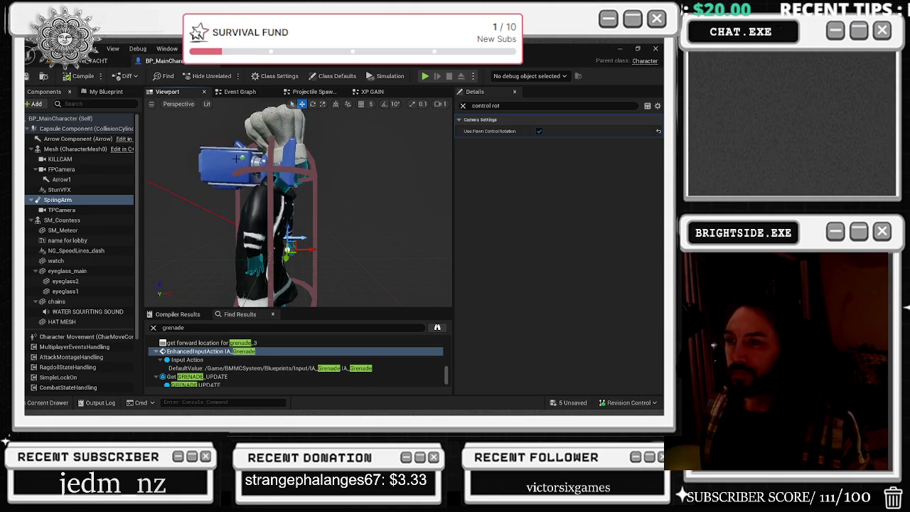
pyautogui.click(236, 159)
pyautogui.click(26, 79)
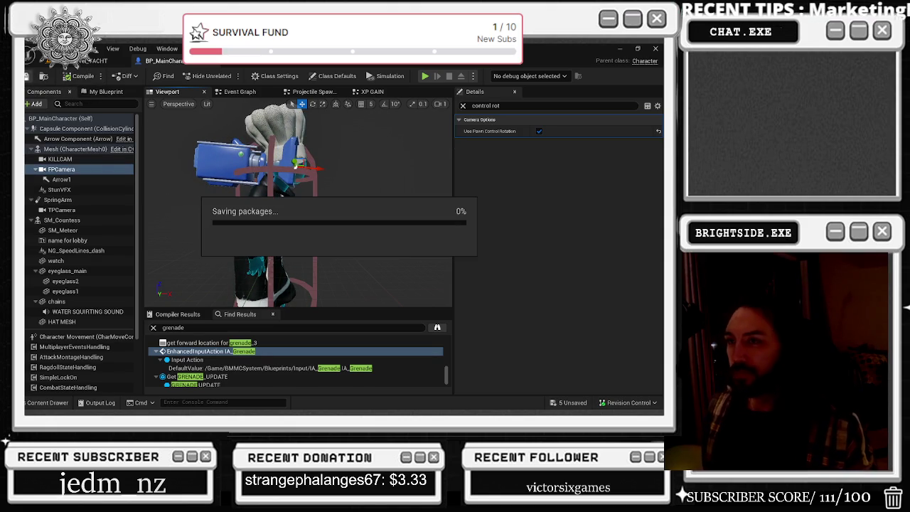
pyautogui.hotkey('alt', 'Tab')
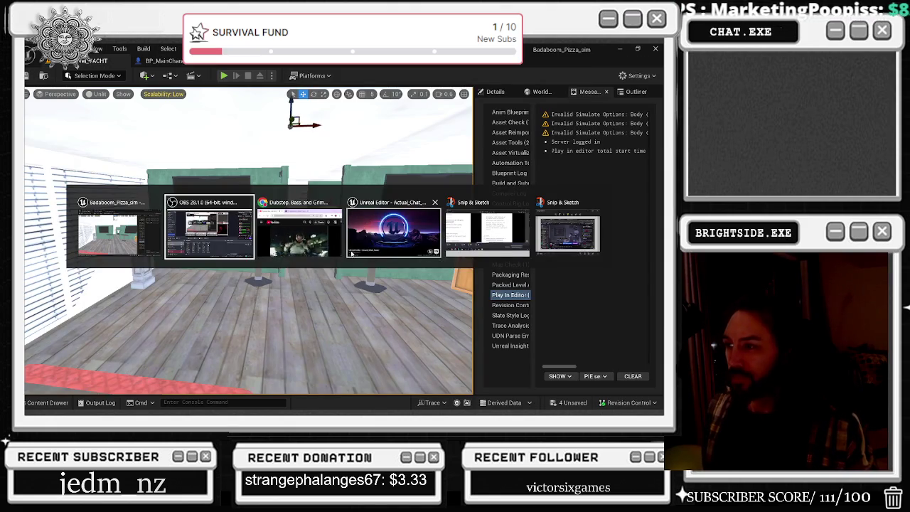
# Start the yacht level play-test, saving the remaining unsaved assets when prompted.
pyautogui.click(355, 242)
pyautogui.click(259, 226)
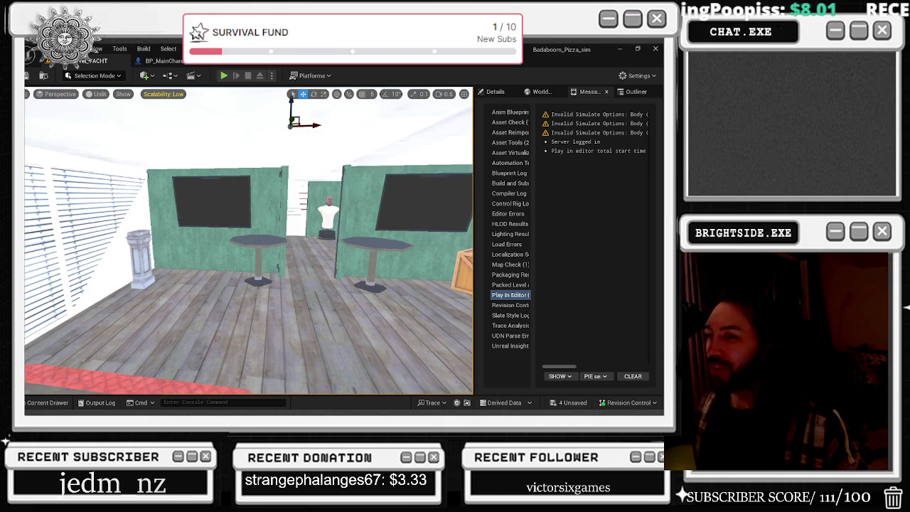
pyautogui.click(224, 76)
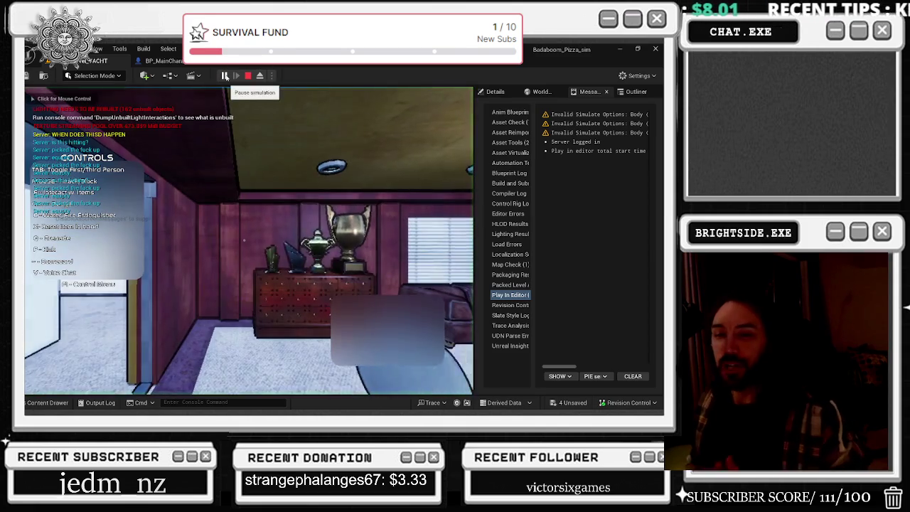
pyautogui.click(570, 403)
pyautogui.click(411, 328)
# Walk the chef onto the deck, toggling between third-person and first-person views.
pyautogui.click(196, 227)
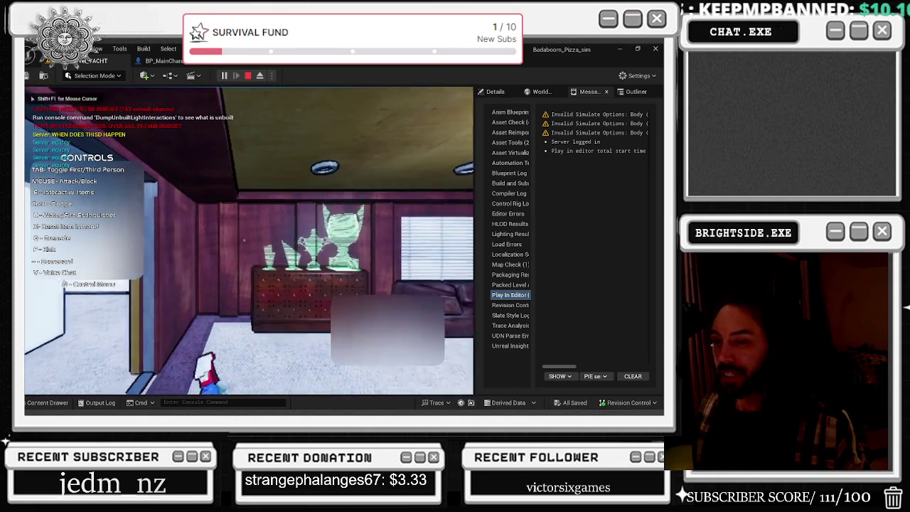
pyautogui.press('w')
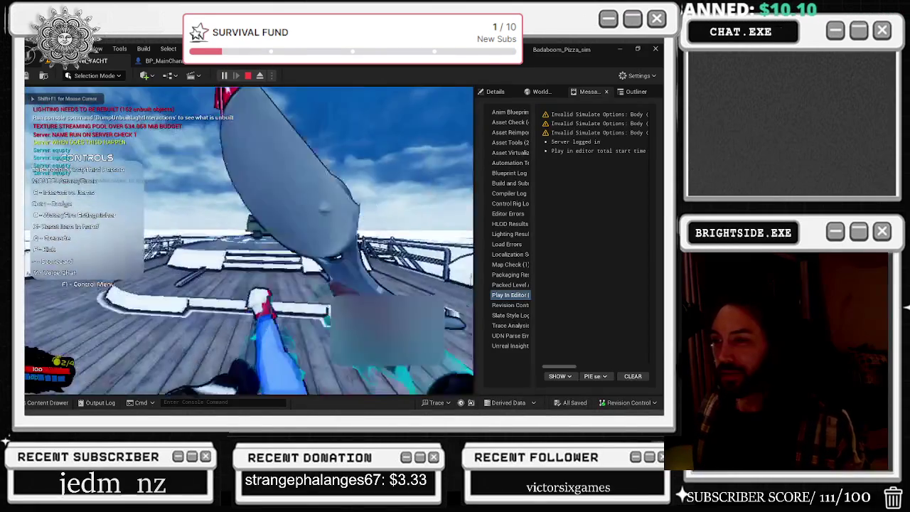
pyautogui.press('w')
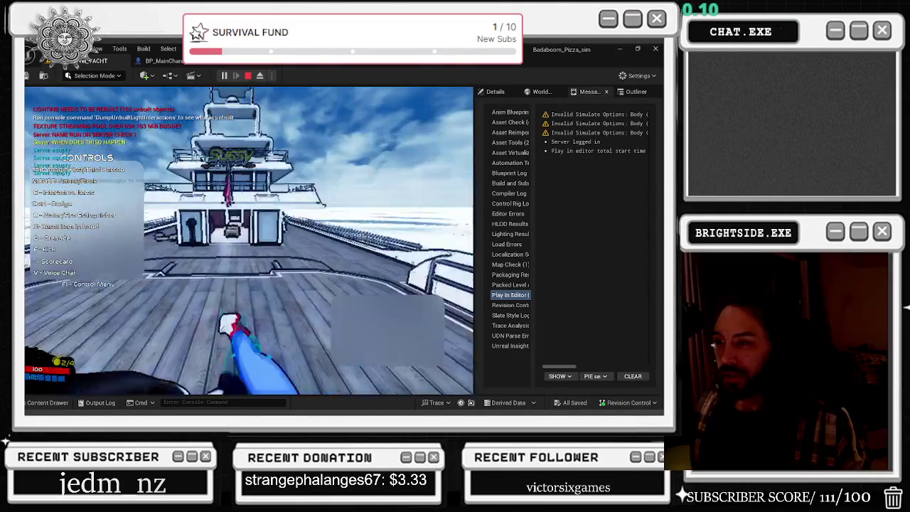
pyautogui.middleClick(249, 240)
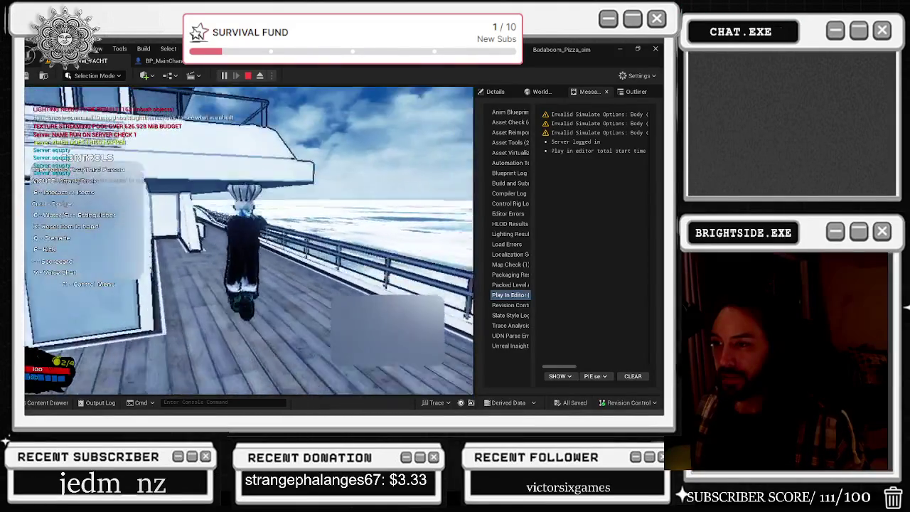
pyautogui.press('w')
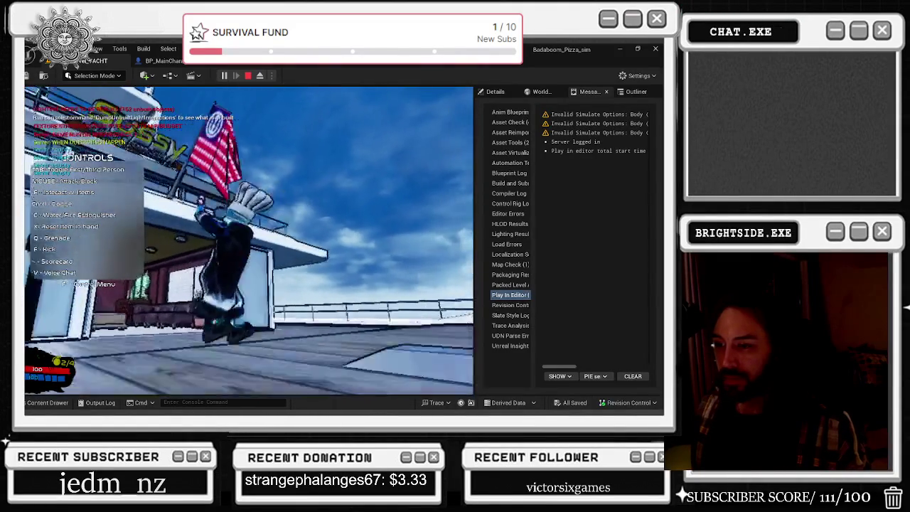
pyautogui.press('Tab')
pyautogui.press('w')
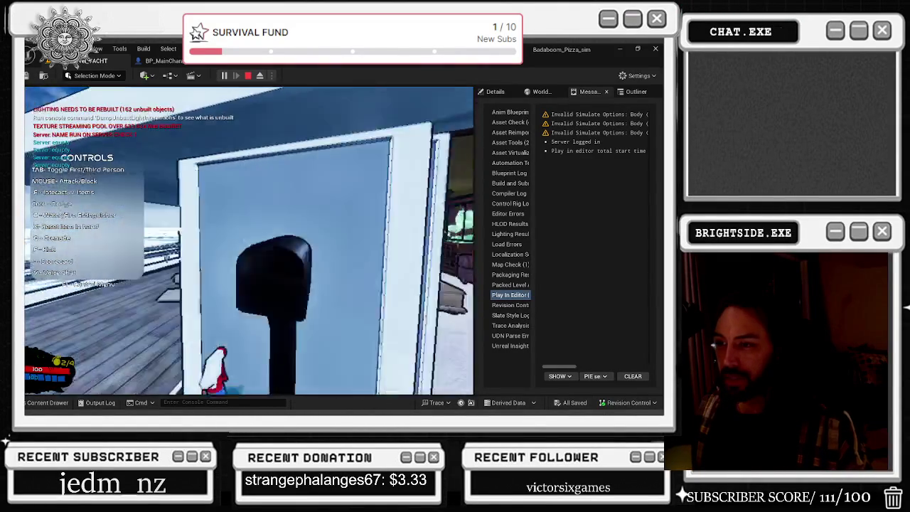
pyautogui.press('w')
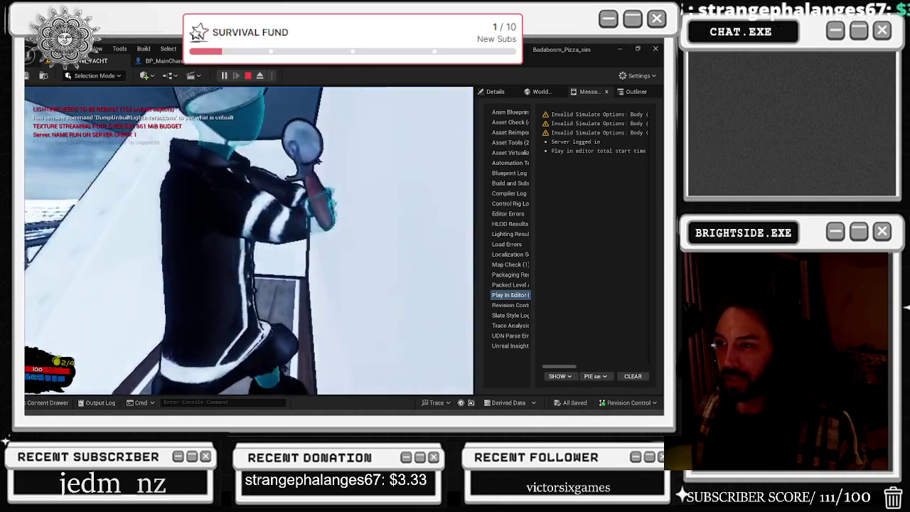
# Run along the deck past the cabin, stop the play-test and select the Blueprint's Self entry.
pyautogui.press('w')
pyautogui.press('w')
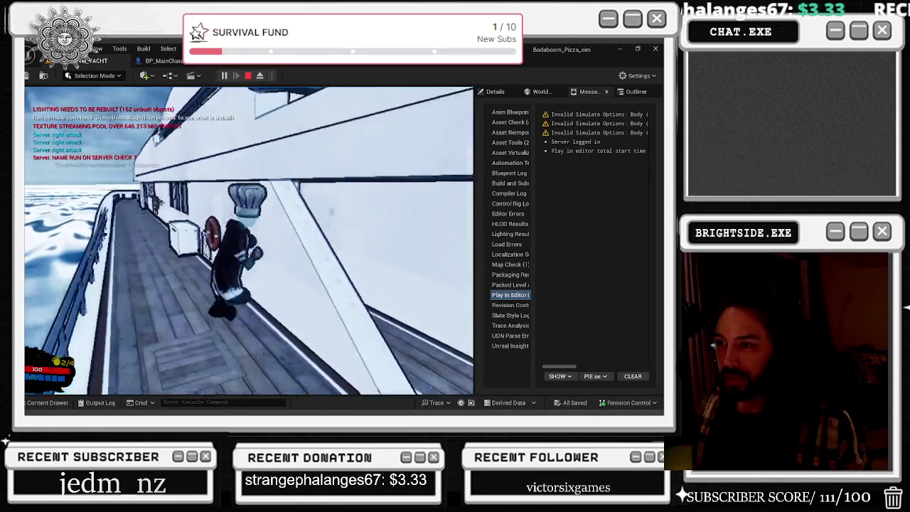
pyautogui.press('w')
pyautogui.press('w')
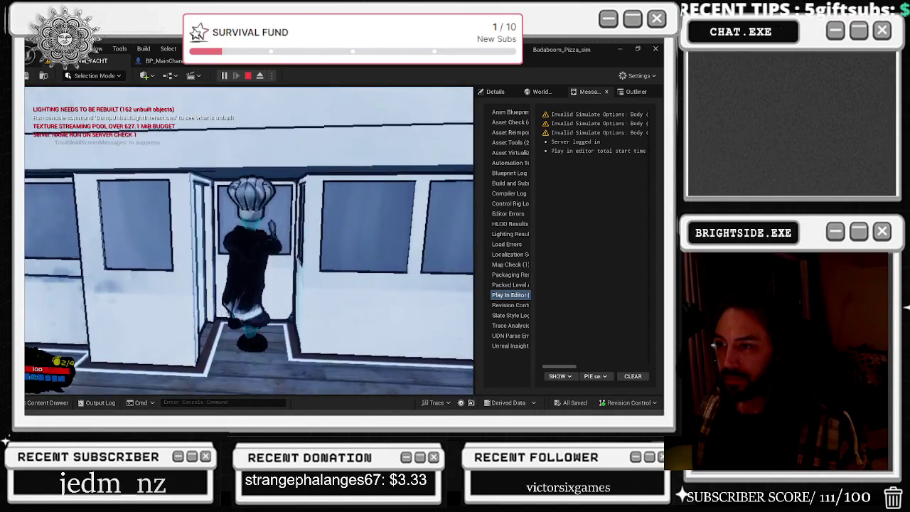
pyautogui.press('w')
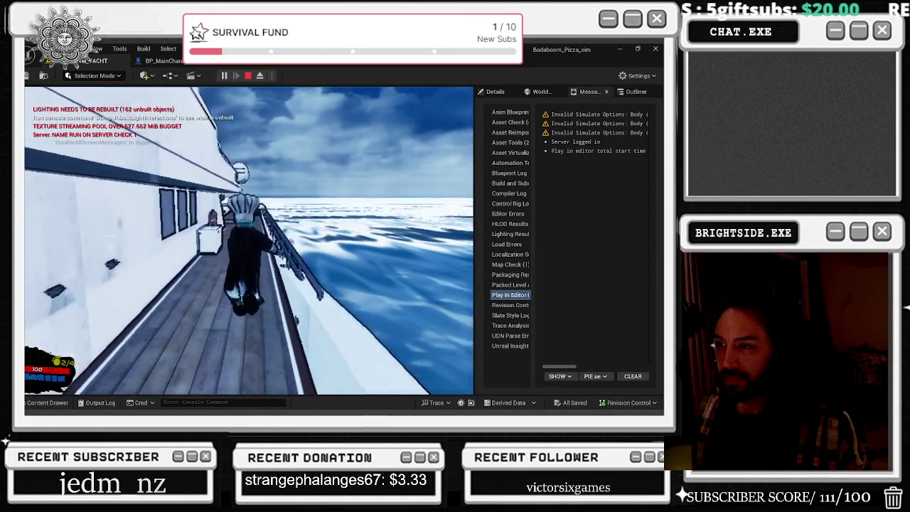
pyautogui.press('w')
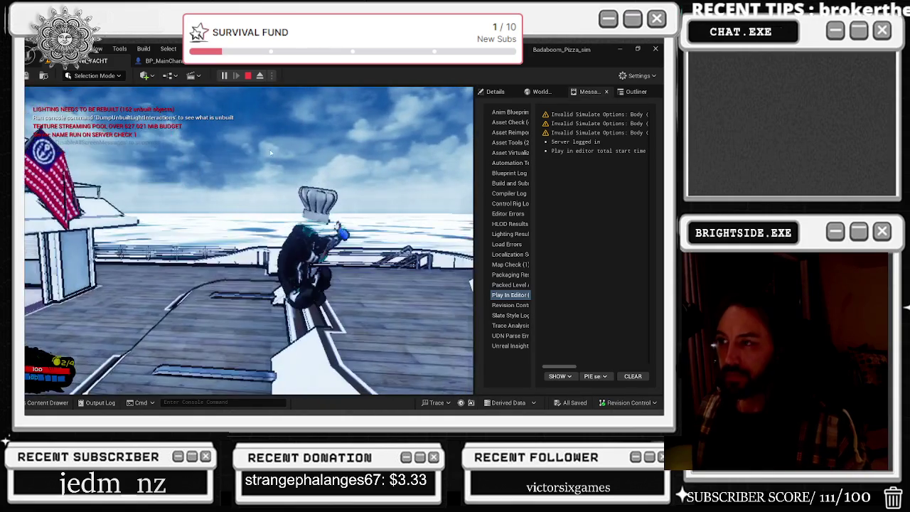
pyautogui.press('Escape')
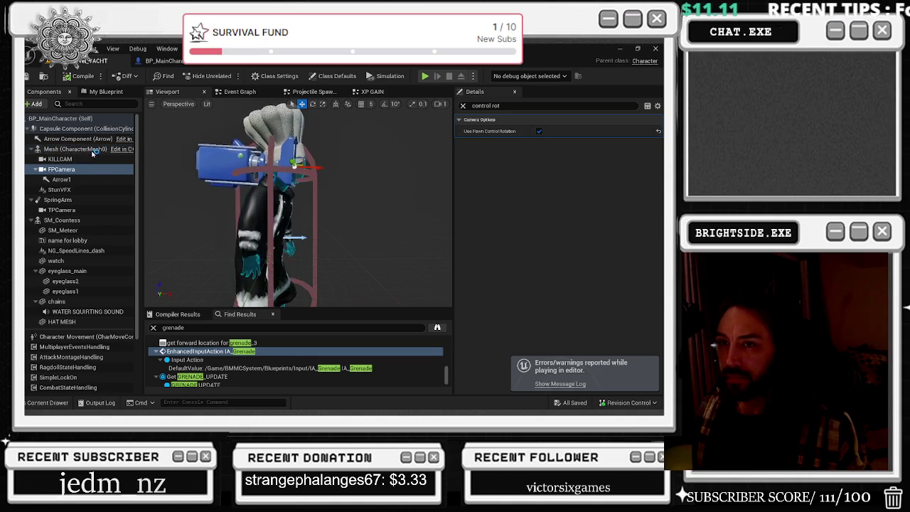
pyautogui.click(83, 119)
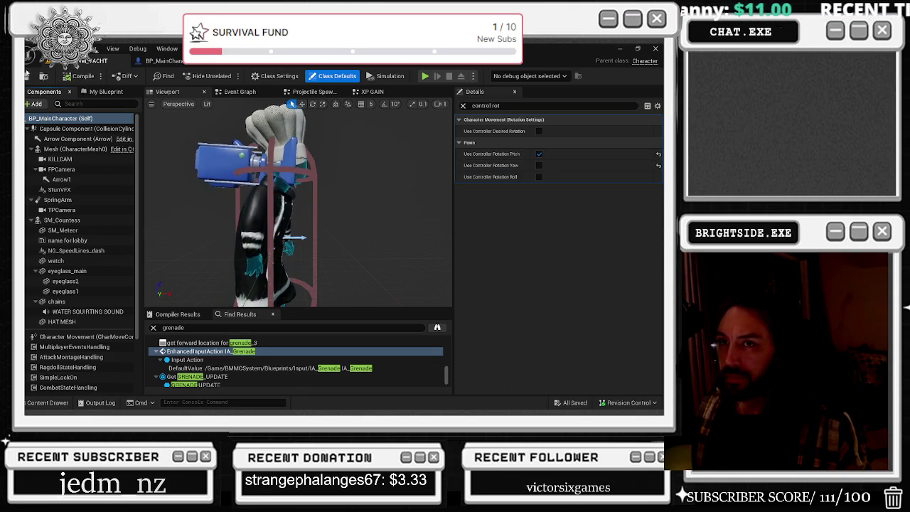
# Save BP_MainCharacter after confirming controller rotation pitch on, yaw and roll off.
pyautogui.hotkey('ctrl', 's')
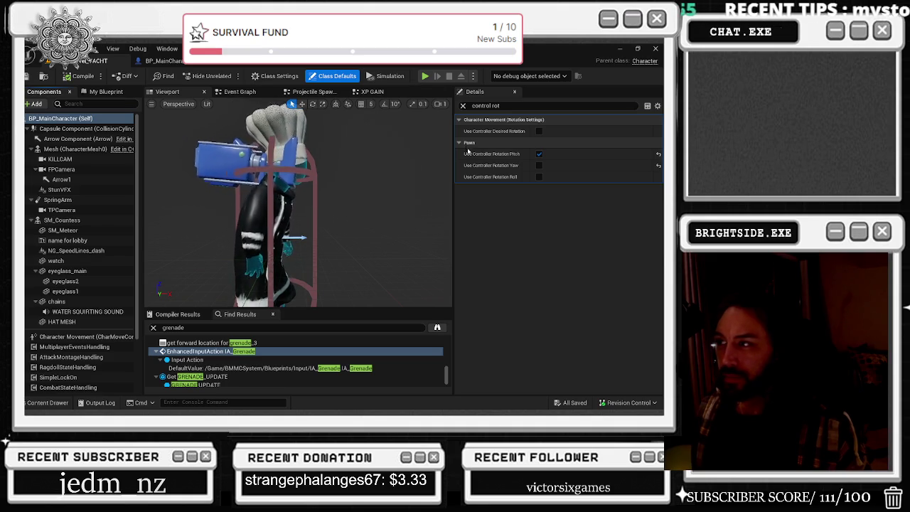
pyautogui.moveTo(507, 156)
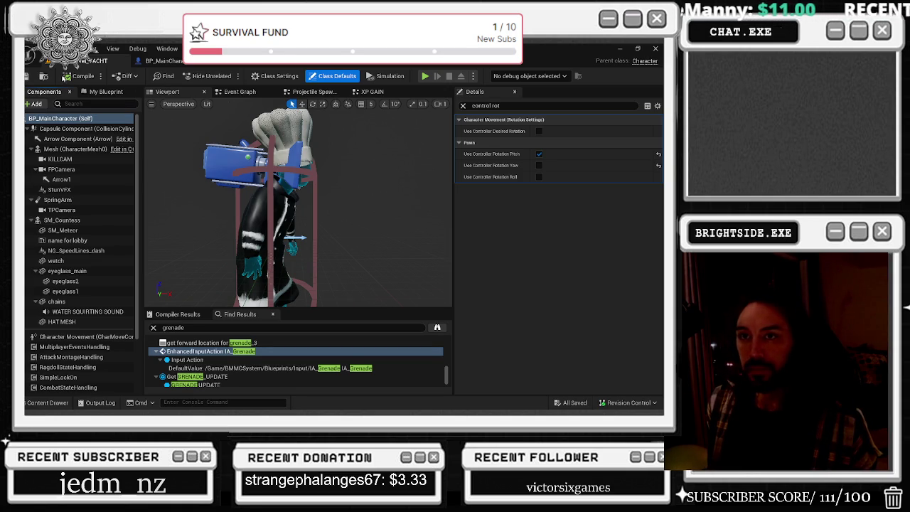
# Save BP_MainCharacter with Ctrl+S and open the Content Drawer on the Multiplayer widget folder.
pyautogui.hotkey('alt', 'Tab')
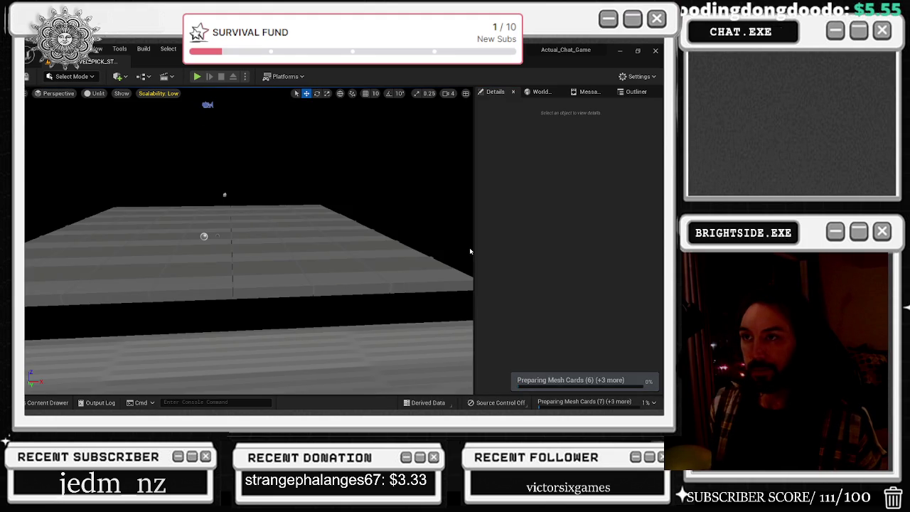
pyautogui.hotkey('alt', 'Tab')
pyautogui.hotkey('alt', 'Tab')
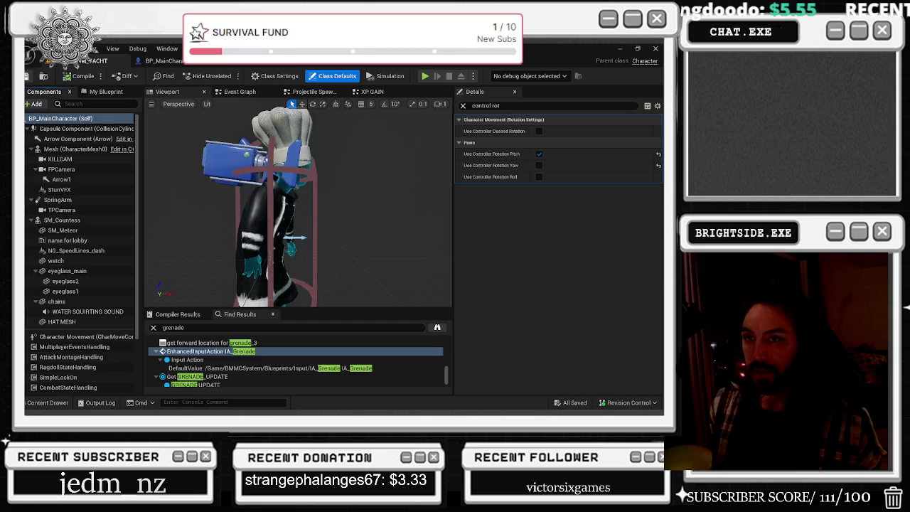
pyautogui.hotkey('ctrl', 's')
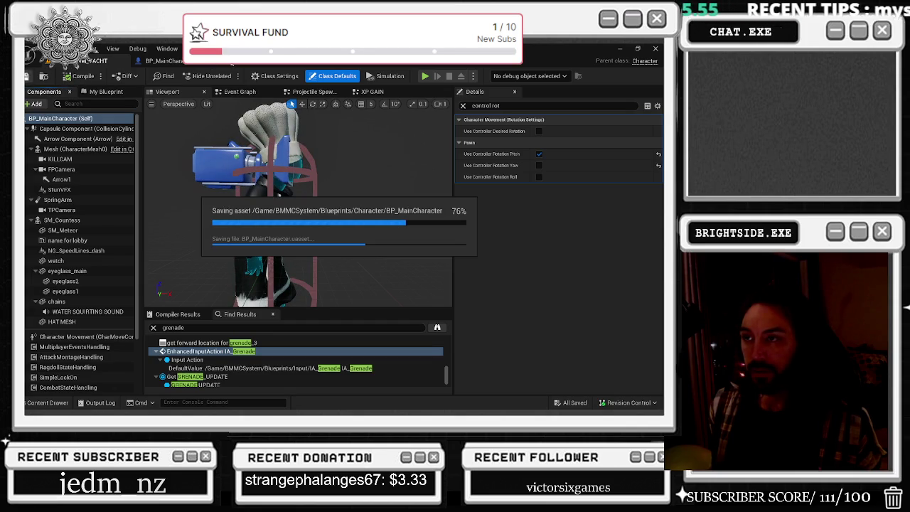
pyautogui.click(44, 402)
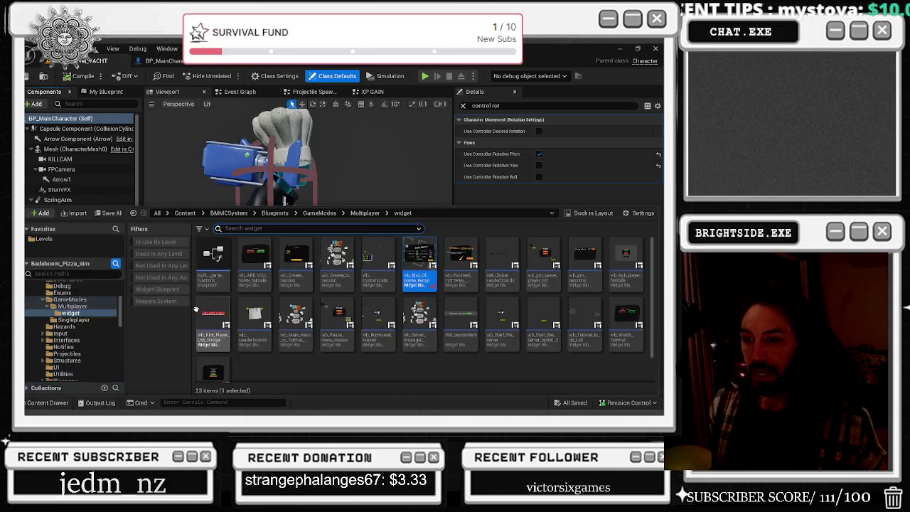
# Search all content for 'a_idle' and open the A_Idle animation in its editor.
pyautogui.write('a_idle')
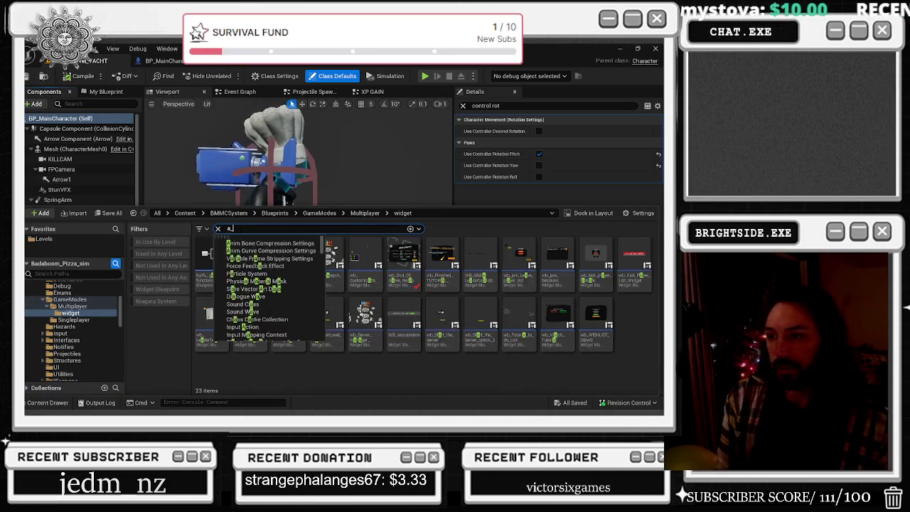
pyautogui.click(185, 213)
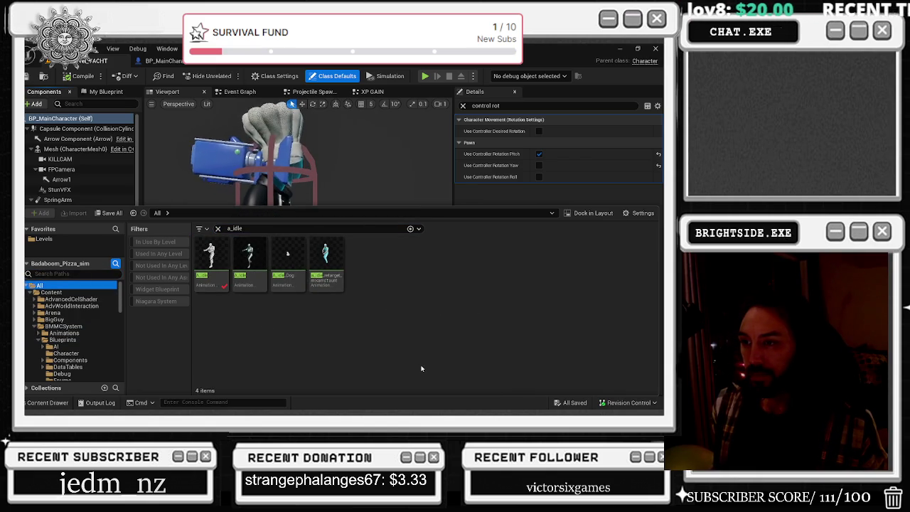
pyautogui.click(211, 260)
pyautogui.doubleClick(287, 254)
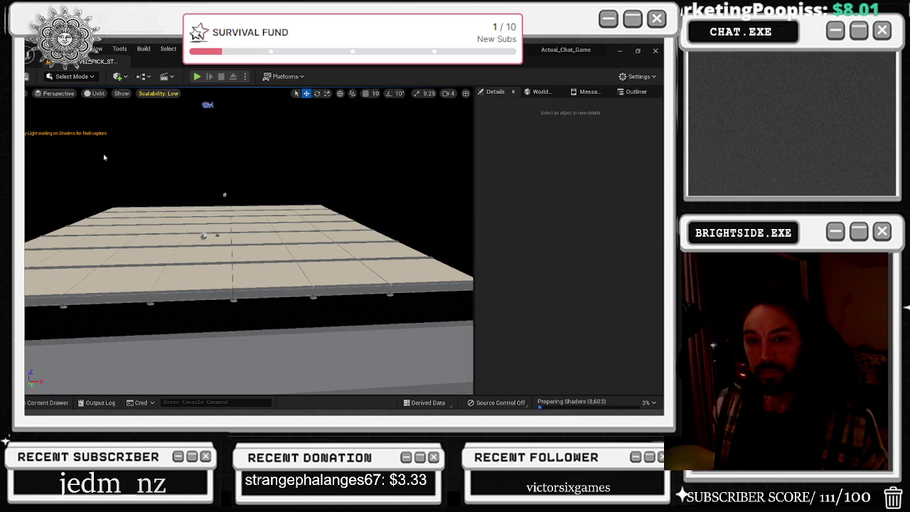
pyautogui.hotkey('alt', 'Tab')
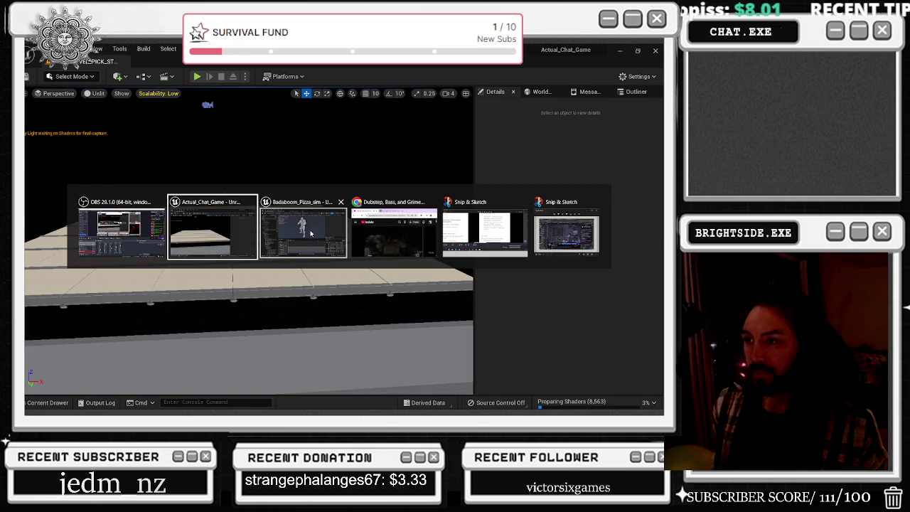
pyautogui.click(311, 233)
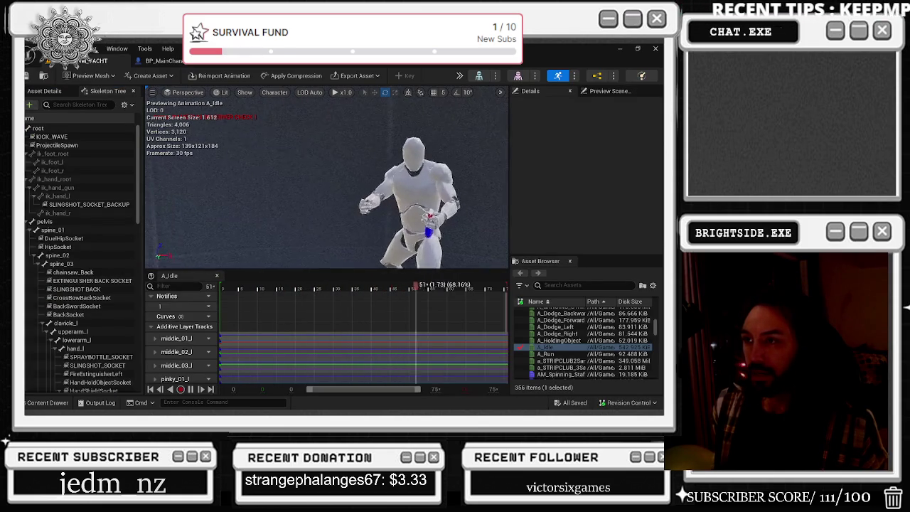
# Zoom into the A_Idle preview, then return to BP_MainCharacter and save it.
pyautogui.scroll(5, 327, 178)
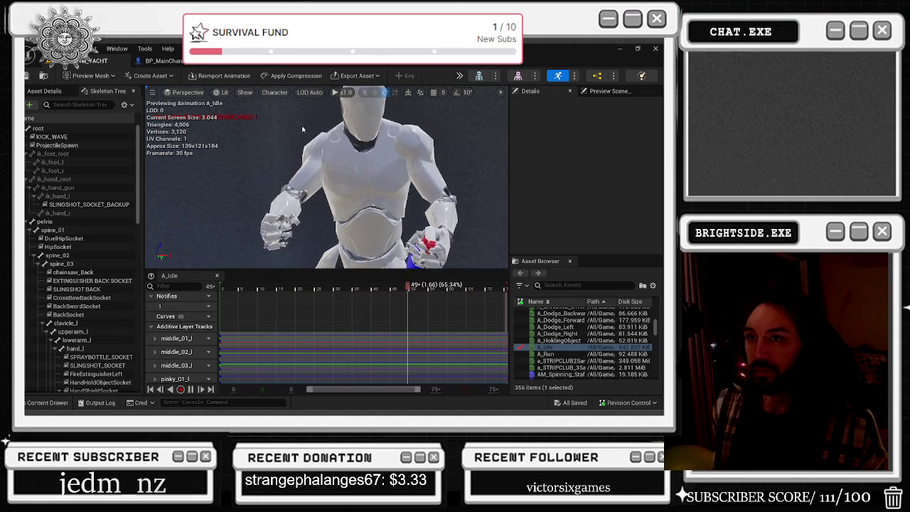
pyautogui.click(163, 60)
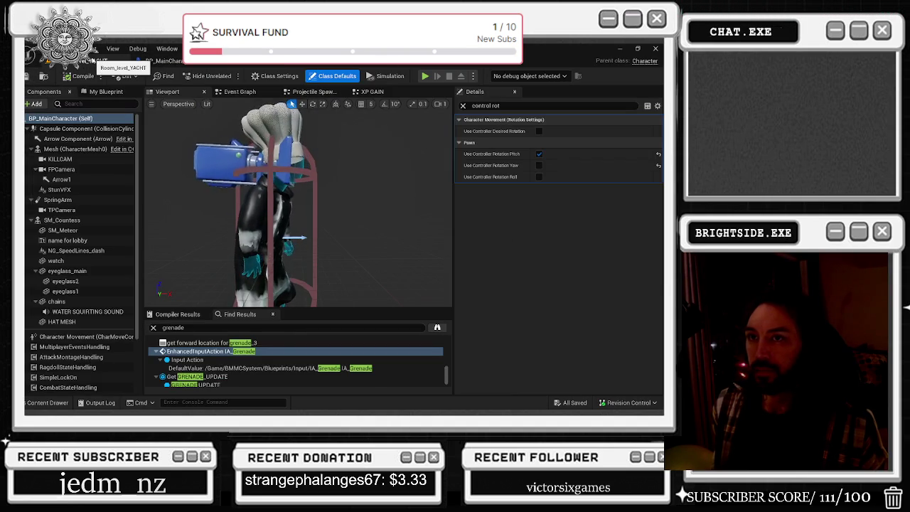
pyautogui.hotkey('ctrl', 's')
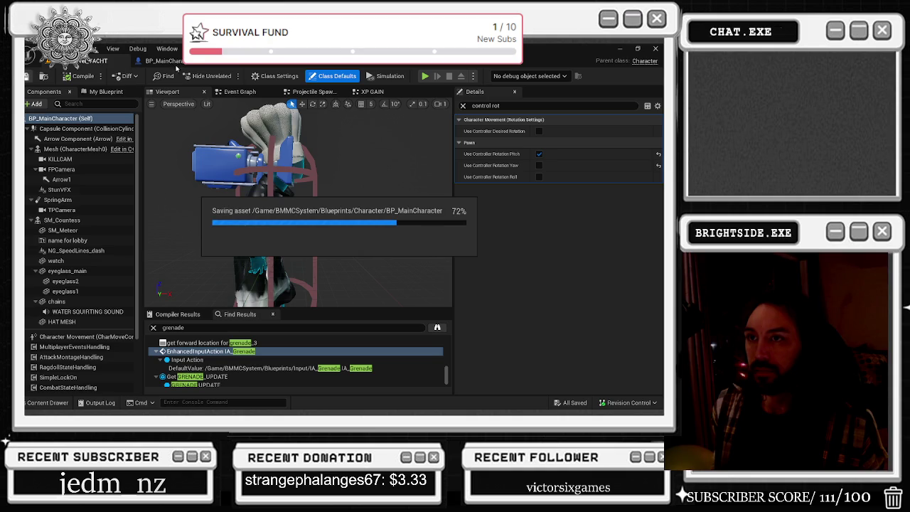
# Play-test the yacht level, running, jumping and steering the chef around the cabin with WASD.
pyautogui.click(425, 76)
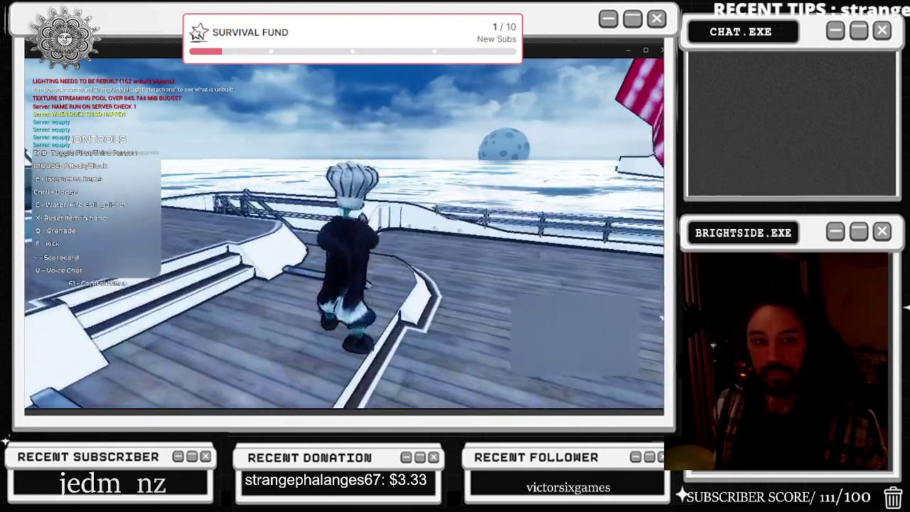
pyautogui.press('w')
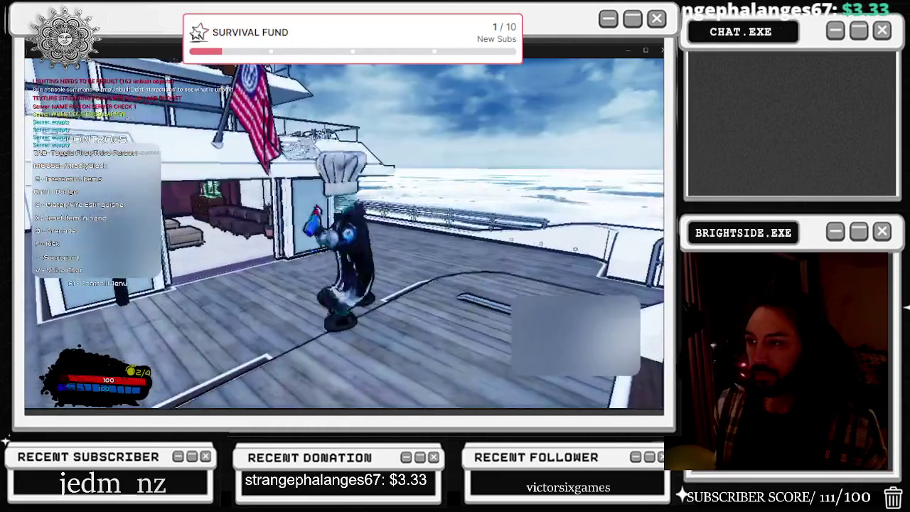
pyautogui.press('space')
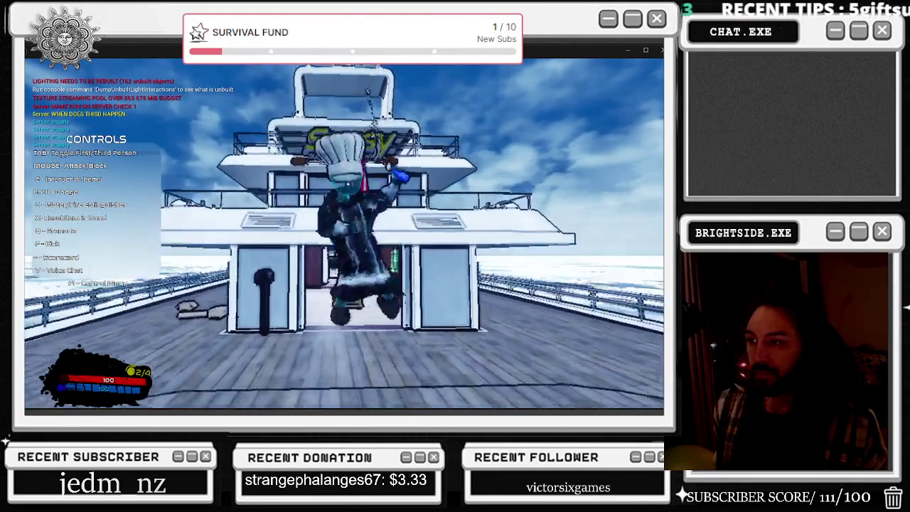
pyautogui.press('w')
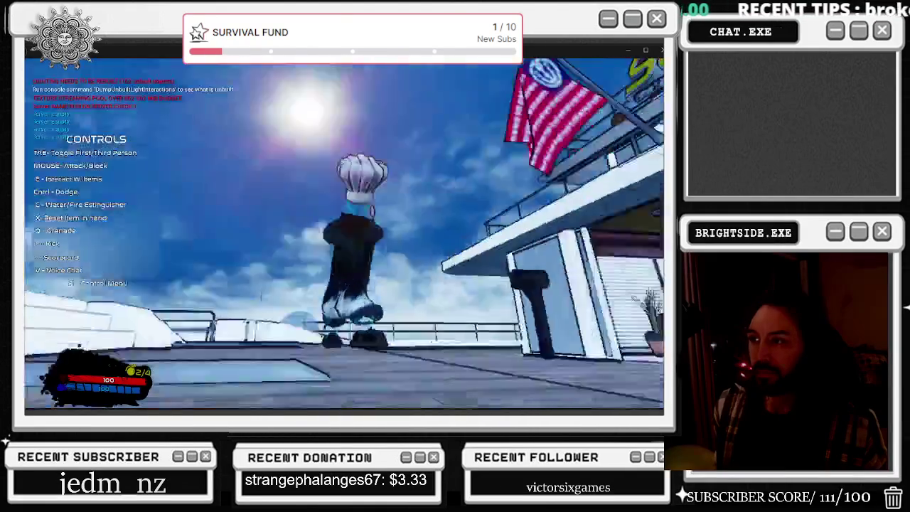
pyautogui.press('d')
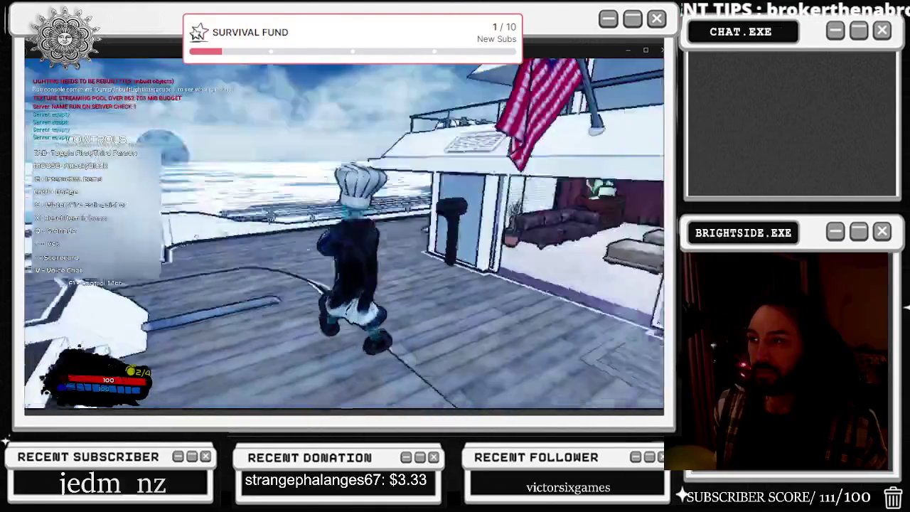
pyautogui.press('d')
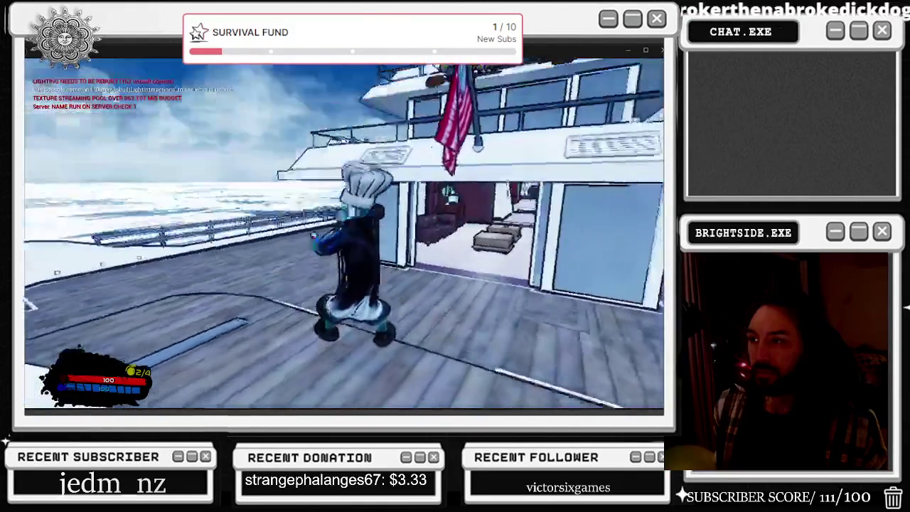
pyautogui.press('d')
pyautogui.press('w')
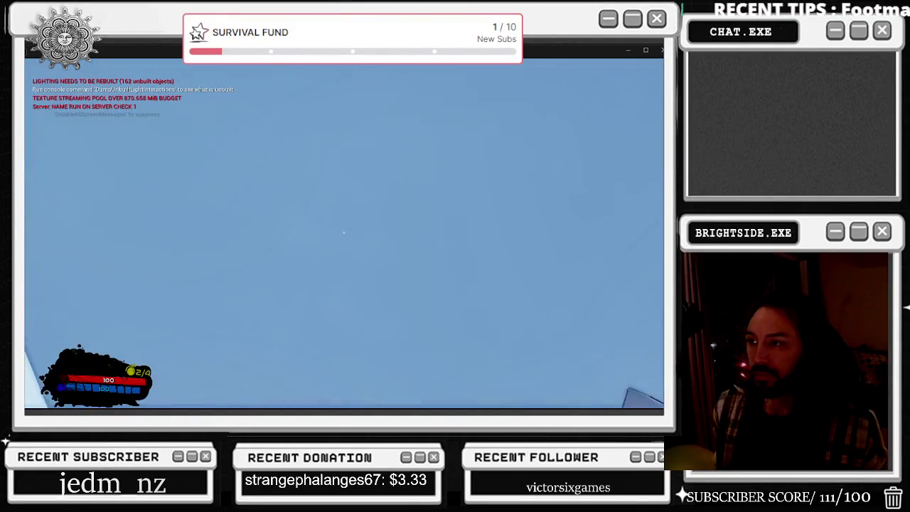
pyautogui.press('a')
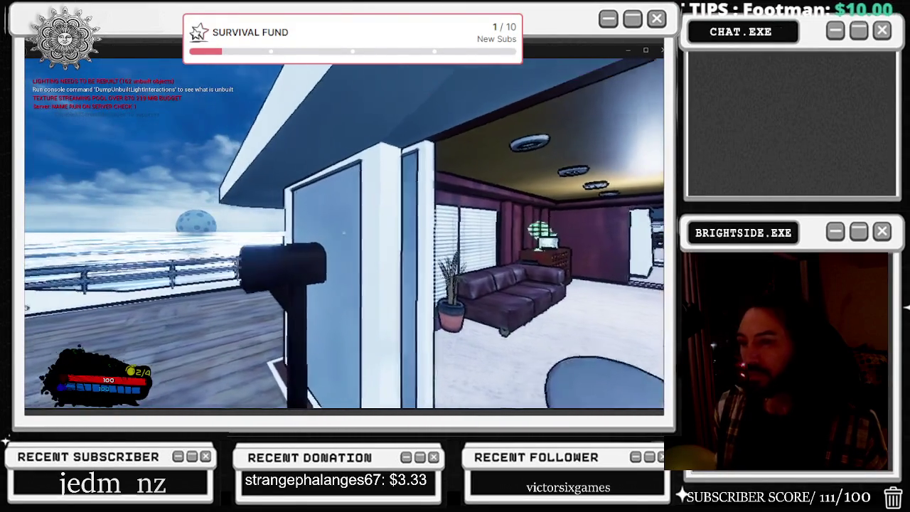
pyautogui.press('s')
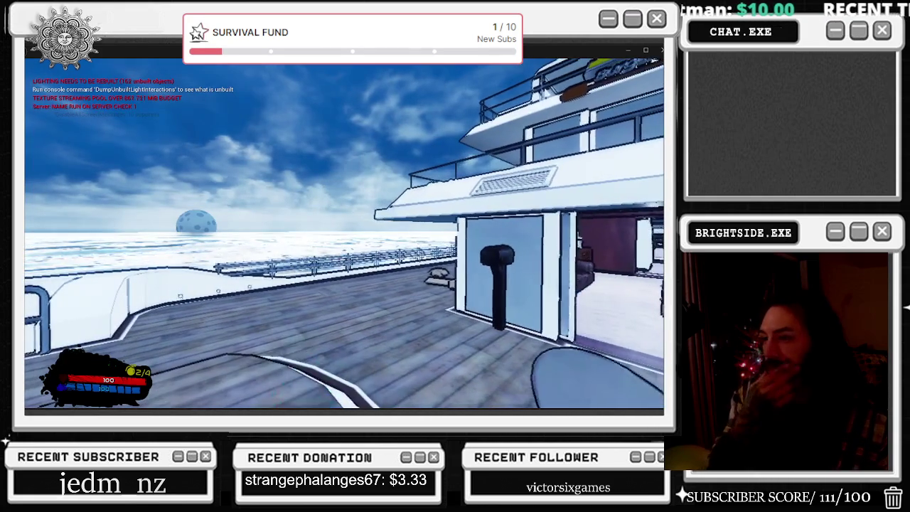
pyautogui.hotkey('alt', 'Tab')
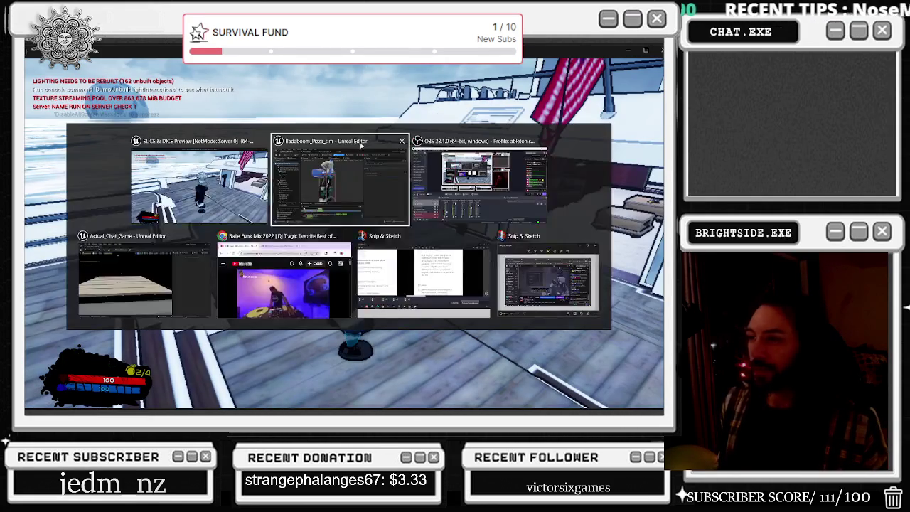
# Switch to the running game preview, play-test in first person, then stop with Esc.
pyautogui.click(342, 184)
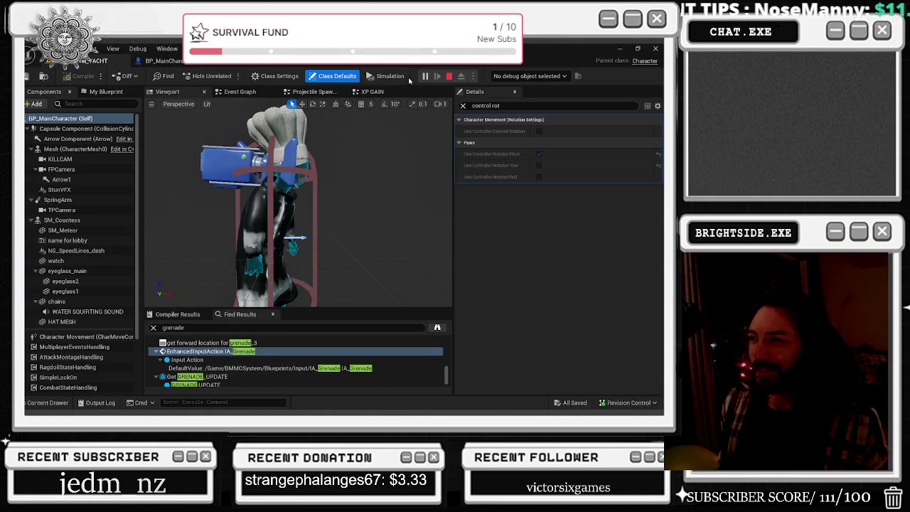
pyautogui.hotkey('alt', 'Tab')
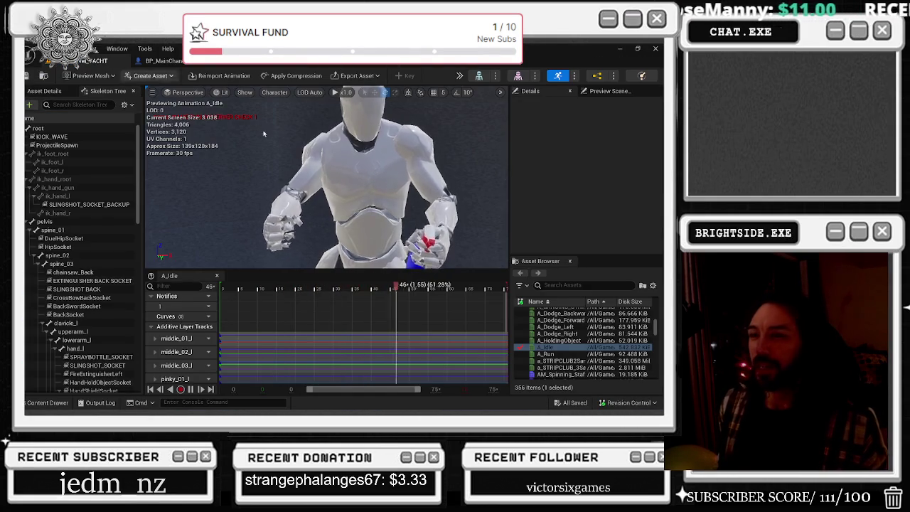
pyautogui.hotkey('alt', 'Tab')
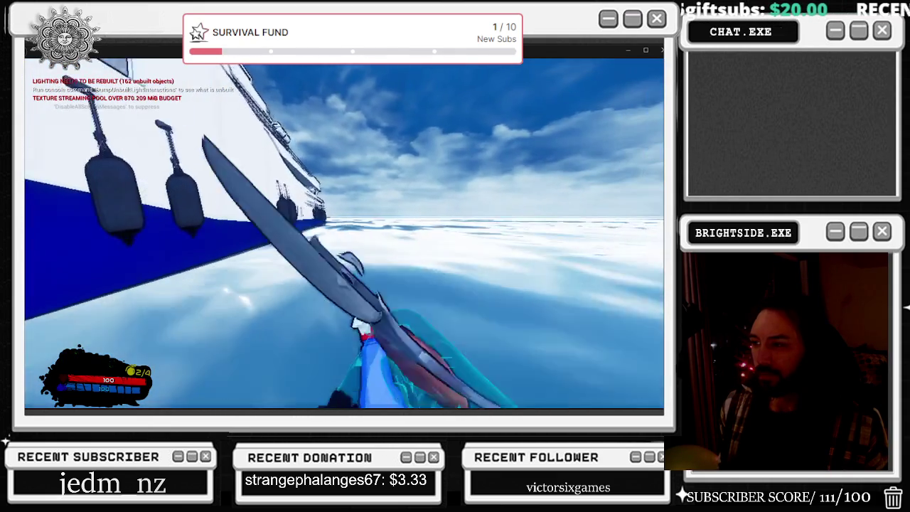
pyautogui.press('Escape')
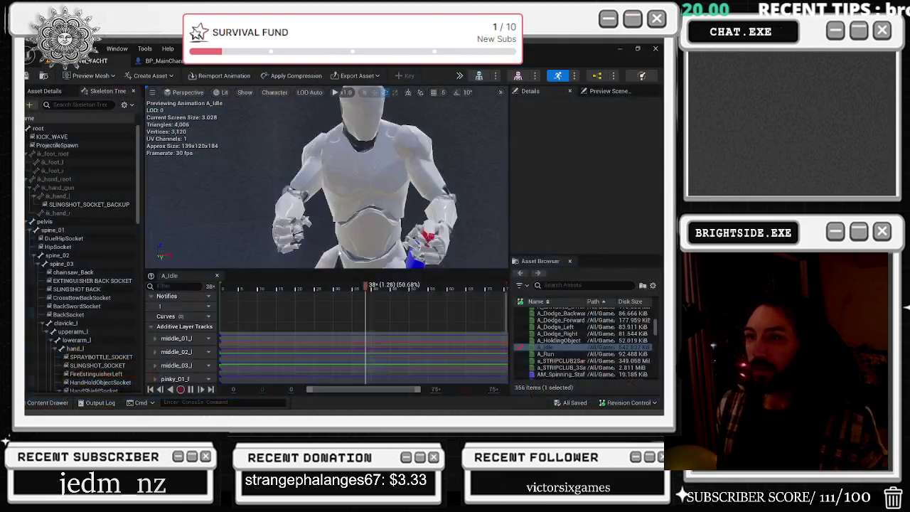
# Uncheck Use Controller Rotation Pitch in BP_MainCharacter's Class Defaults and compile with F7.
pyautogui.click(171, 60)
pyautogui.click(539, 154)
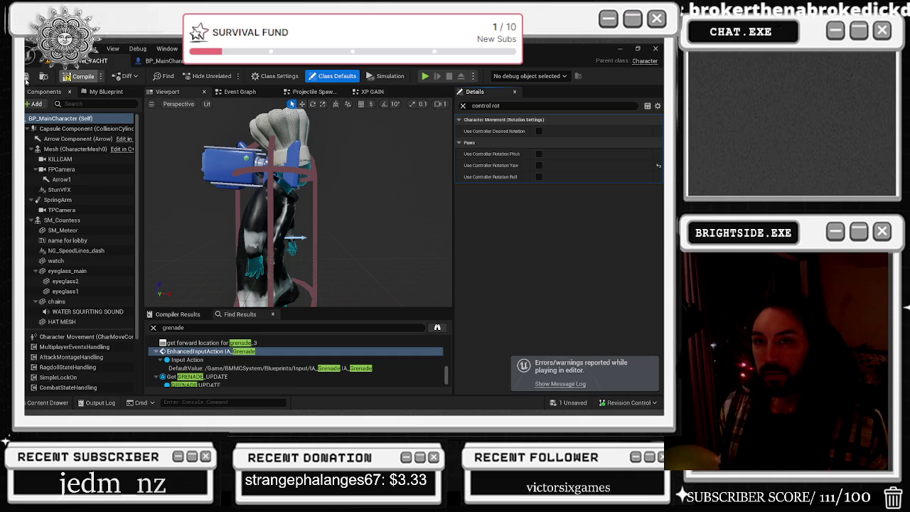
pyautogui.press('F7')
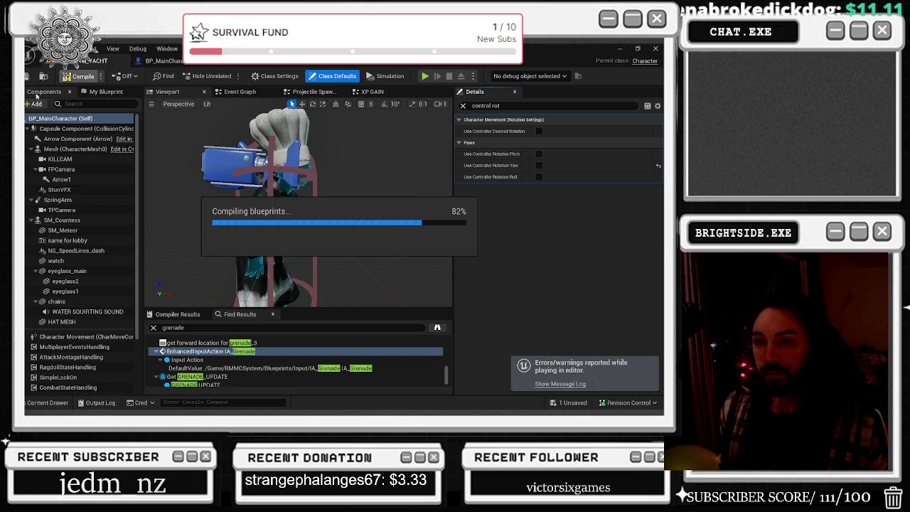
pyautogui.hotkey('alt', 'Tab')
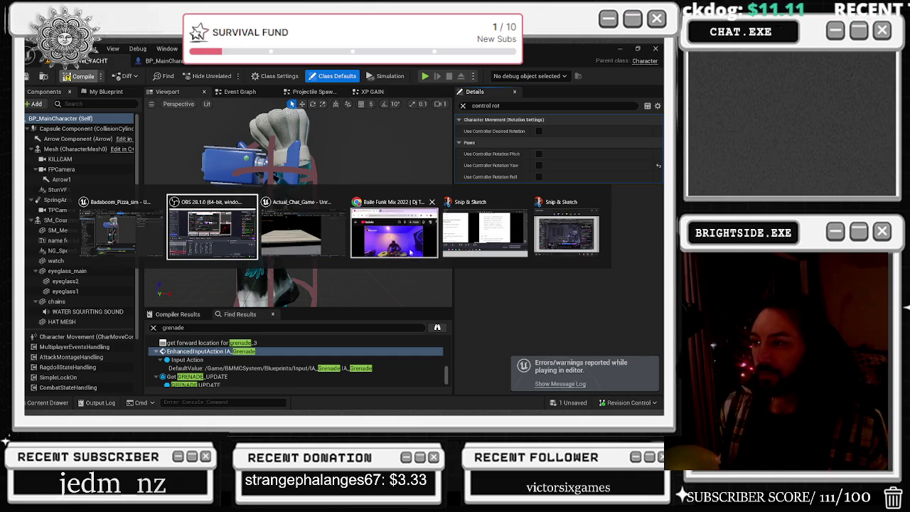
pyautogui.press('Escape')
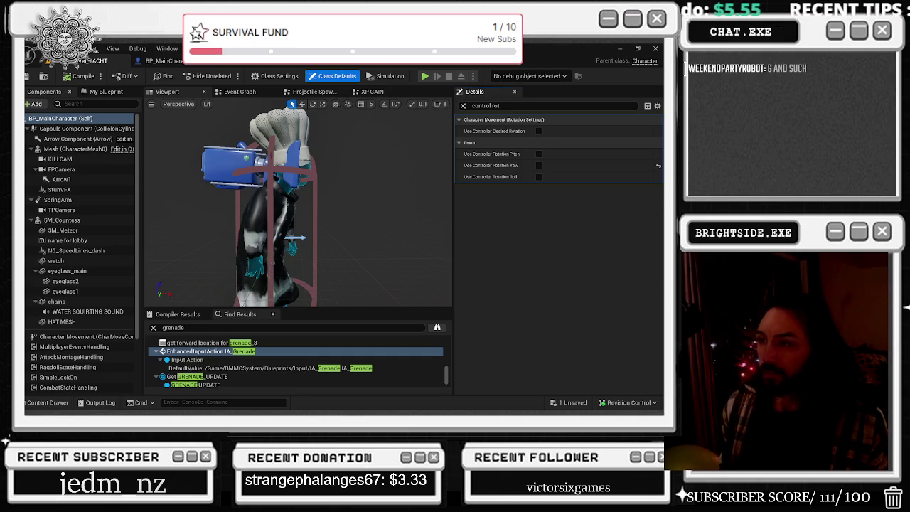
# Select the Capsule Component, clear the 'control rot' Details filter and review its collision settings.
pyautogui.click(86, 128)
pyautogui.hotkey('ctrl', 'a')
pyautogui.press('BackSpace')
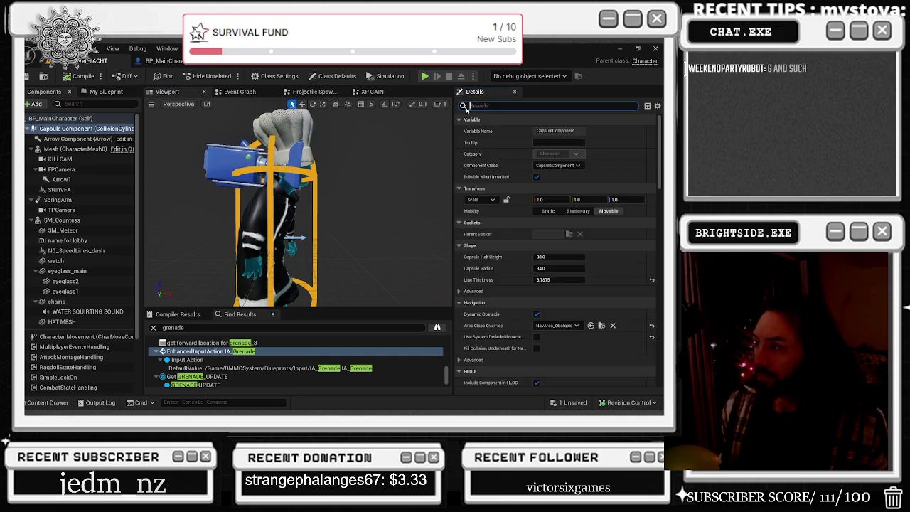
pyautogui.scroll(-10, 627, 241)
pyautogui.scroll(-4, 628, 243)
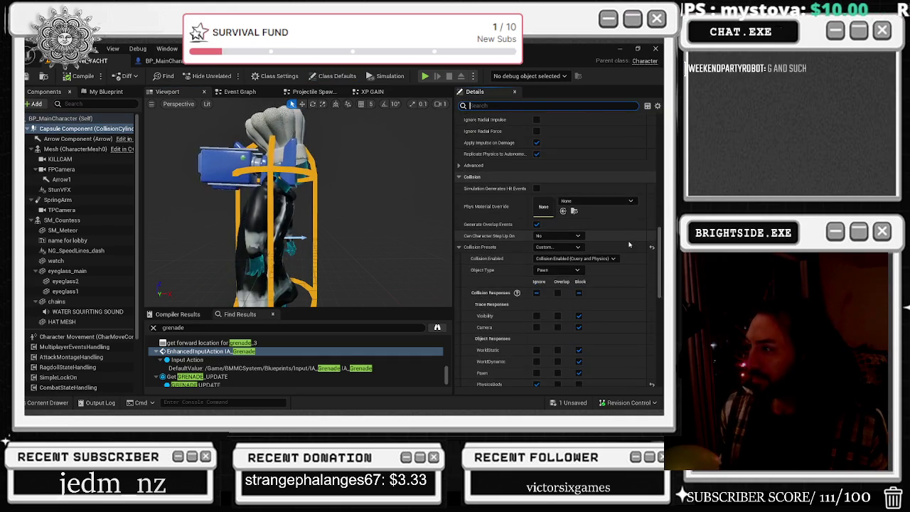
pyautogui.scroll(-2, 629, 243)
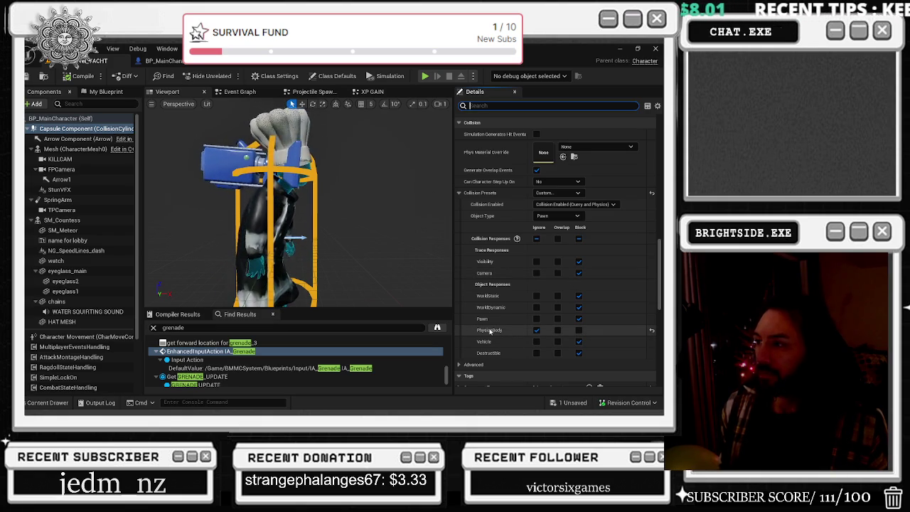
# Select FPCamera to review its camera settings and save the Blueprint.
pyautogui.click(339, 165)
pyautogui.press('w')
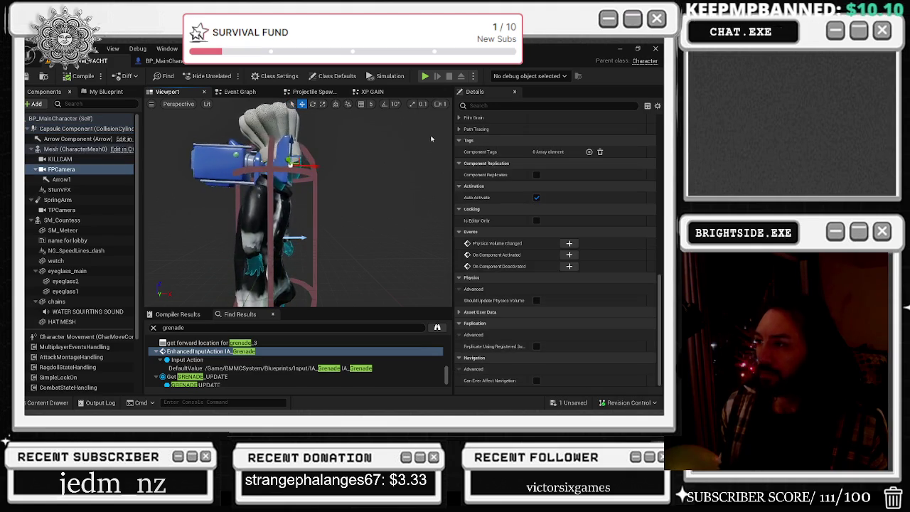
pyautogui.scroll(3, 552, 251)
pyautogui.scroll(10, 555, 254)
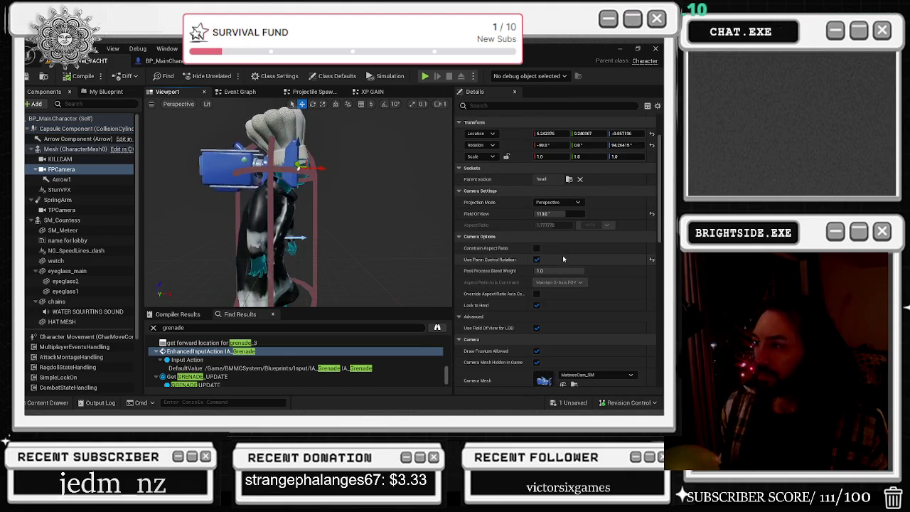
pyautogui.scroll(3, 562, 255)
pyautogui.hotkey('ctrl', 's')
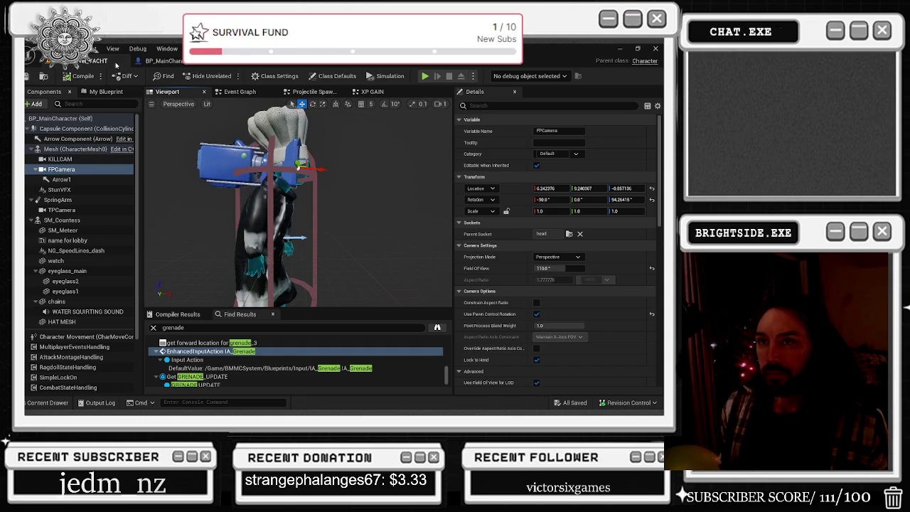
pyautogui.click(388, 76)
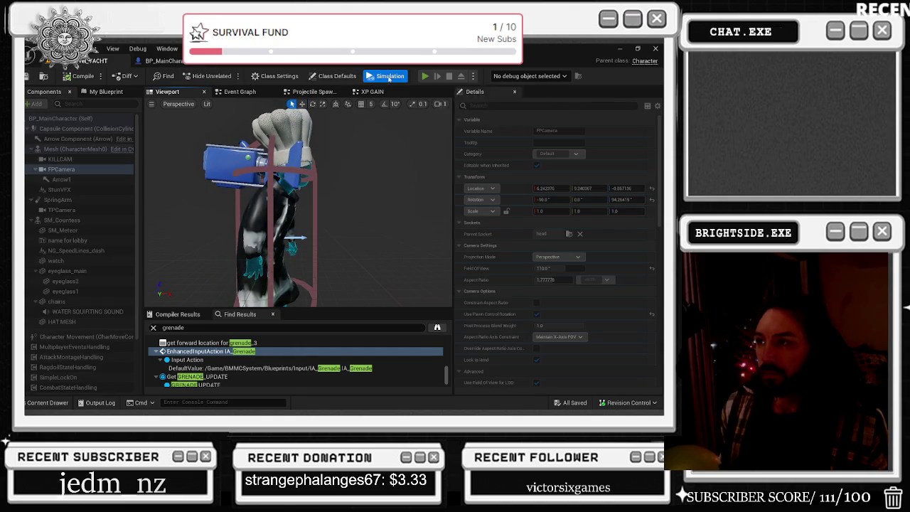
# Play-test the yacht level, walking the chef along the deck and toggling to third-person view.
pyautogui.click(425, 76)
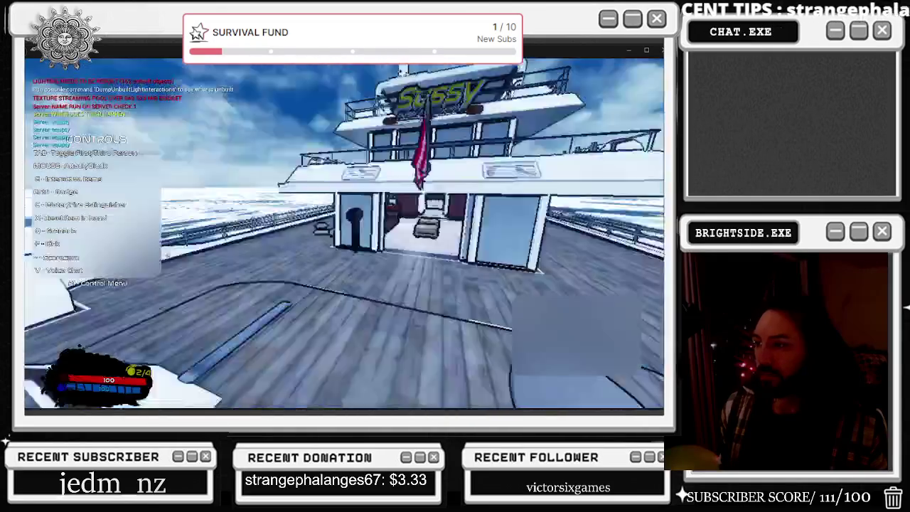
pyautogui.press('Tab')
pyautogui.press('w')
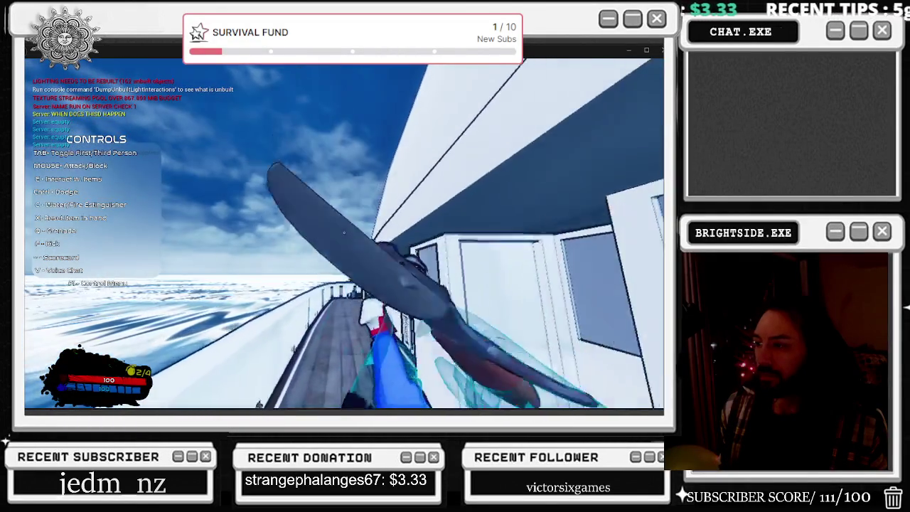
pyautogui.press('Tab')
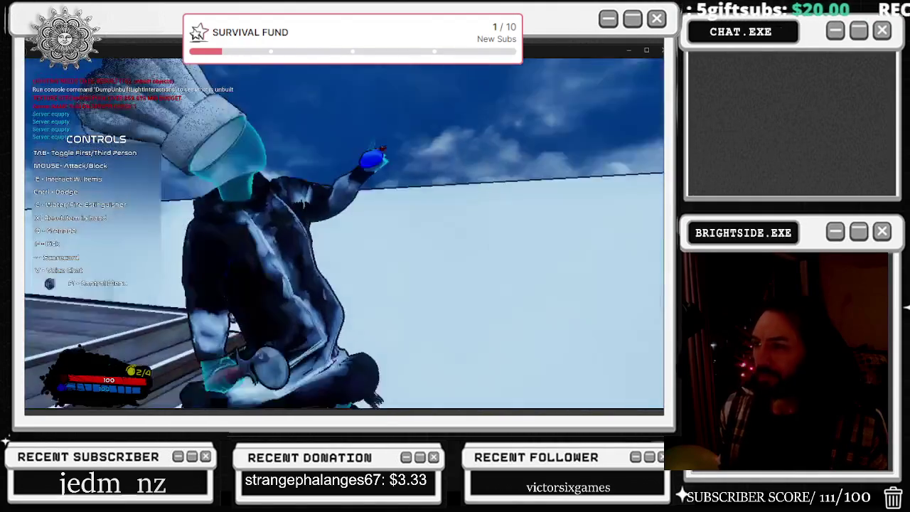
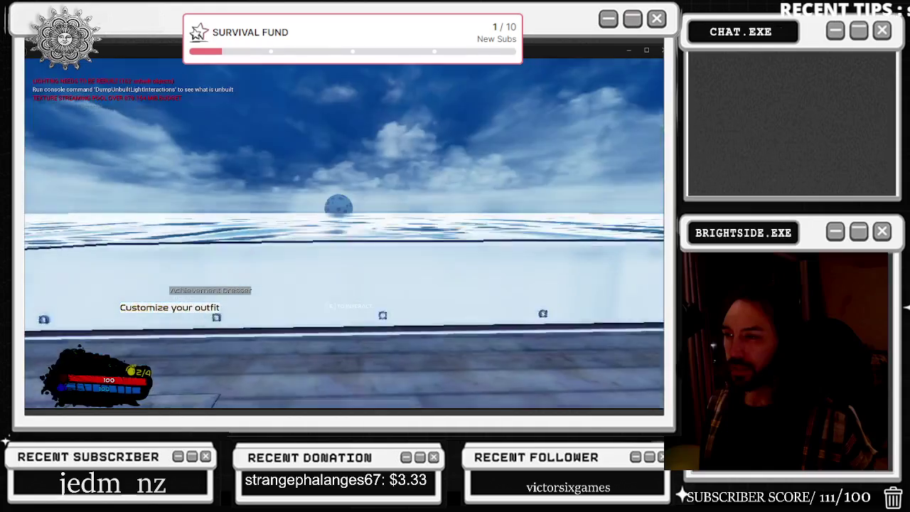
# Stop the play session, select FPCamera, replay, then undo the FPCamera location change.
pyautogui.press('Escape')
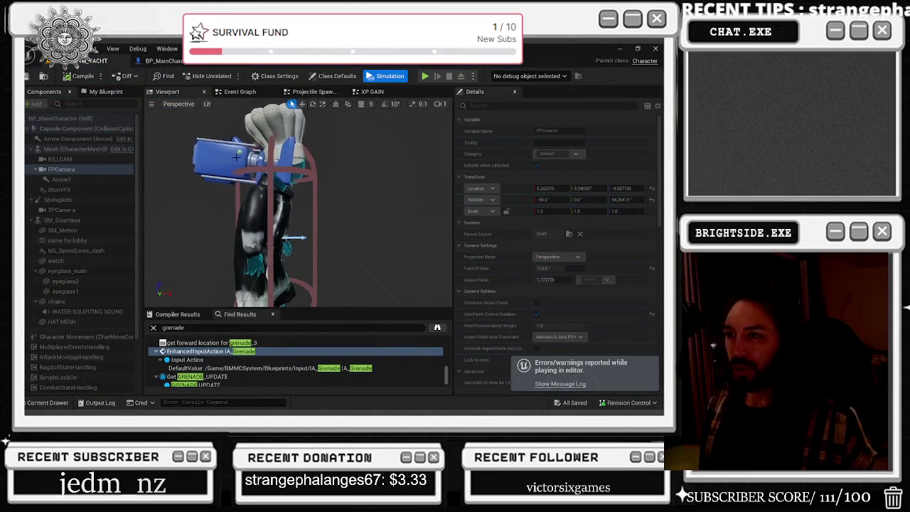
pyautogui.click(86, 169)
pyautogui.click(315, 175)
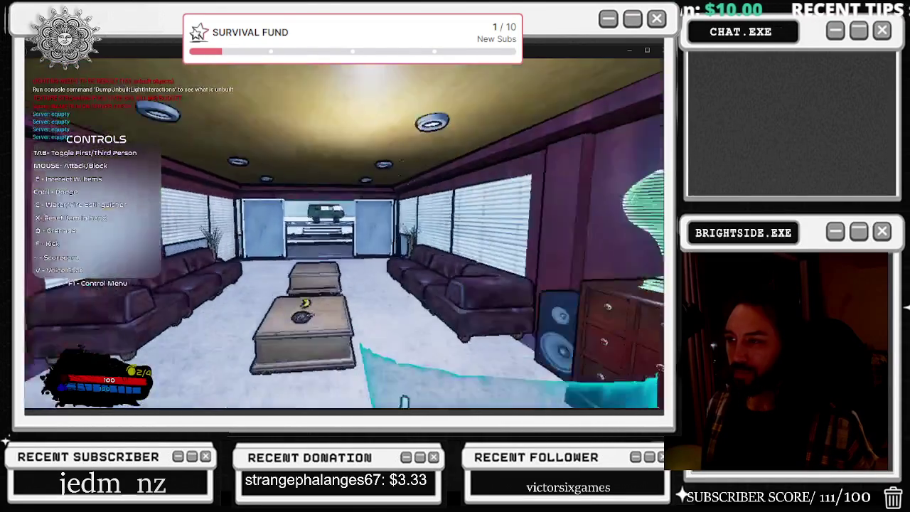
pyautogui.press('Escape')
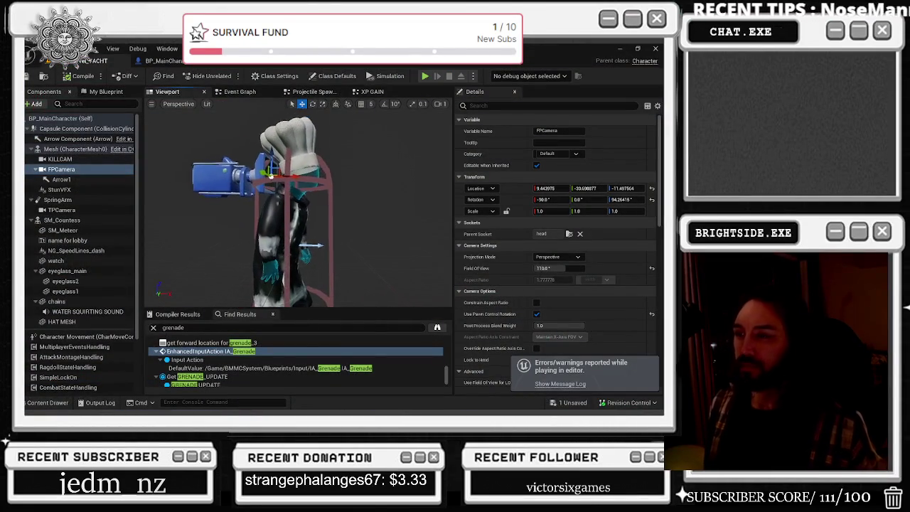
pyautogui.hotkey('ctrl', 'z')
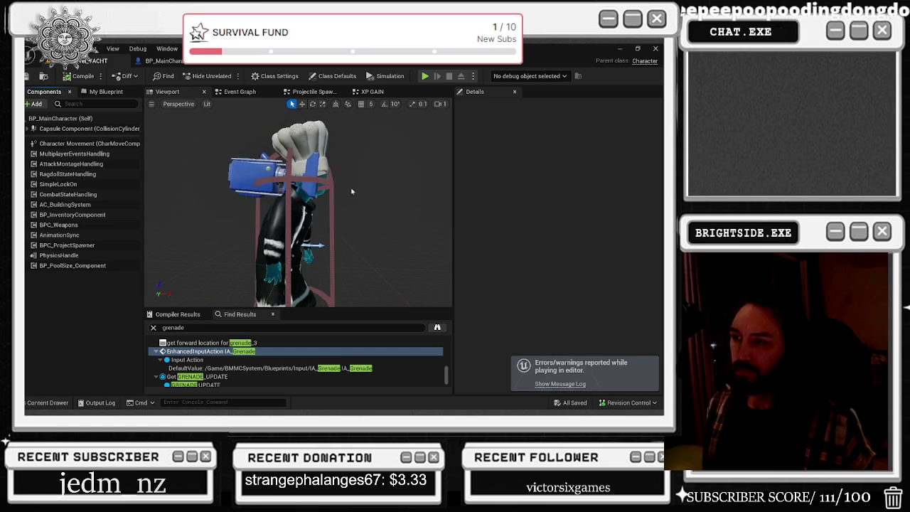
# Set the SM_Countess component's Collision Preset to BlockAll.
pyautogui.moveTo(349, 184); pyautogui.dragTo(351, 192)
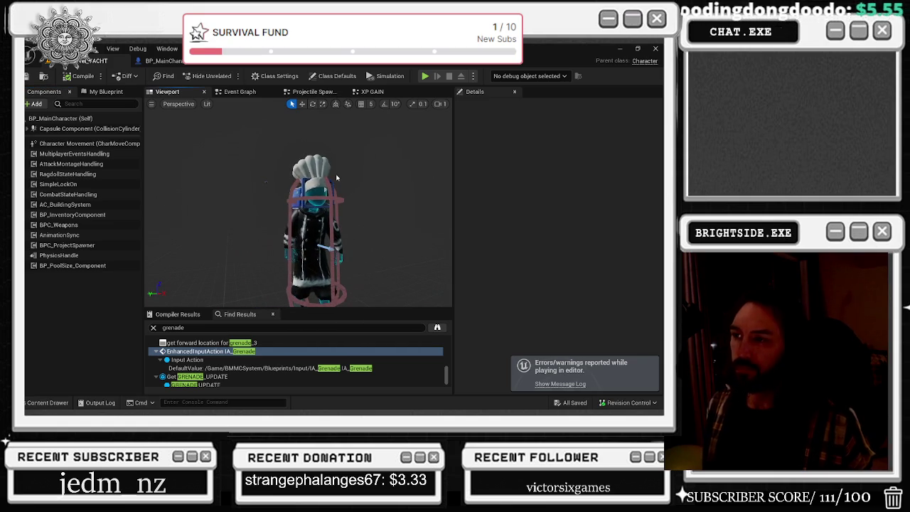
pyautogui.click(317, 214)
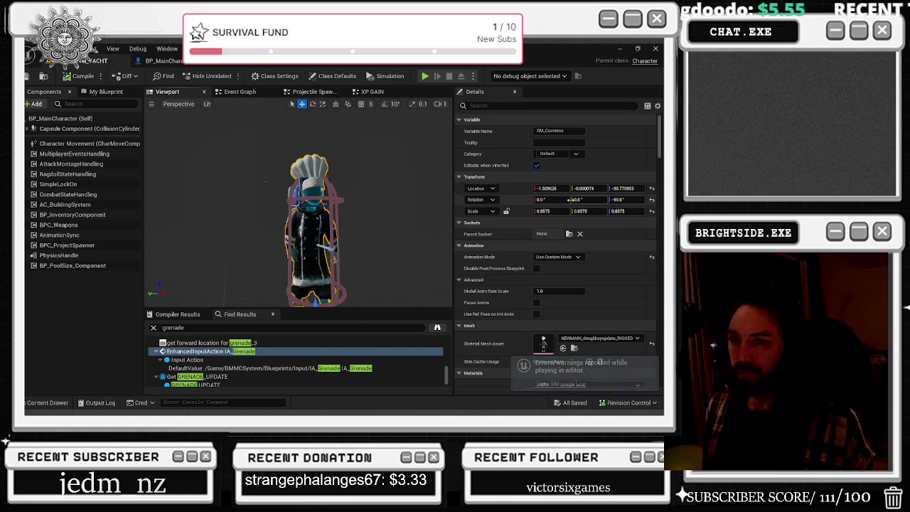
pyautogui.click(29, 129)
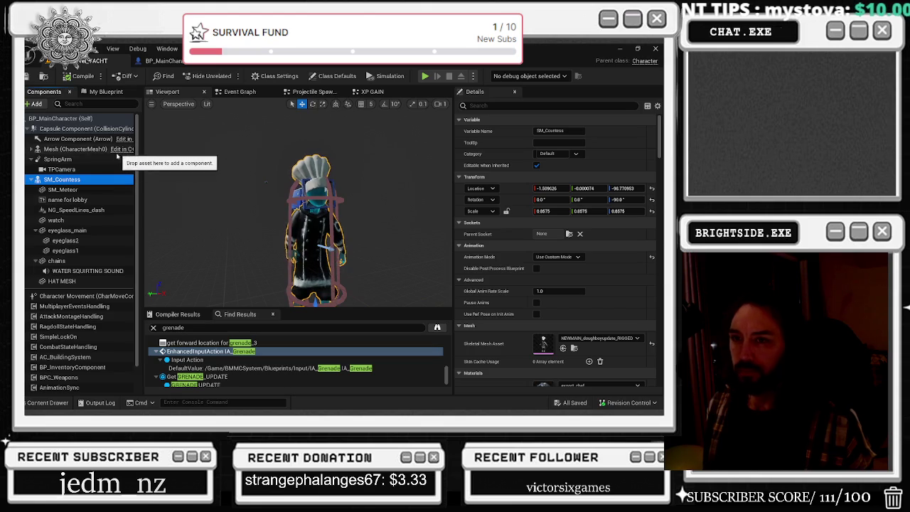
pyautogui.click(107, 149)
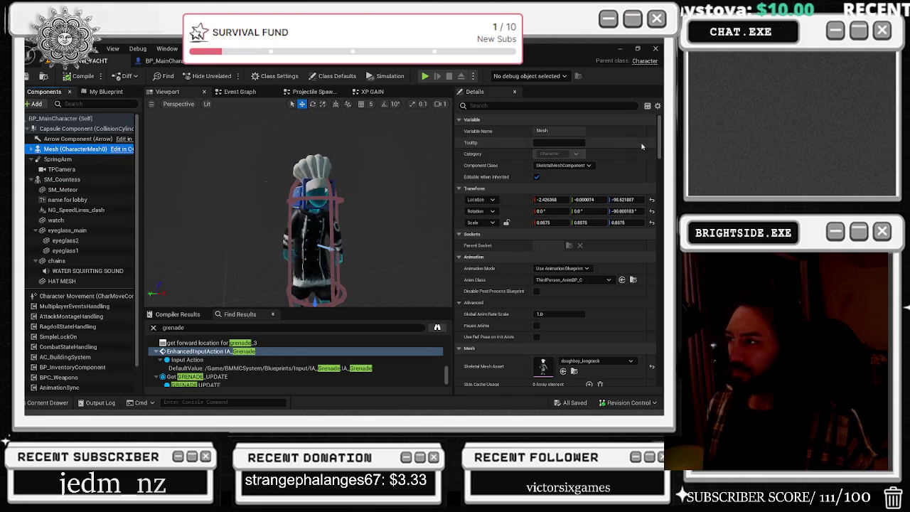
pyautogui.moveTo(660, 140)
pyautogui.mouseDown()
pyautogui.moveTo(660, 242)
pyautogui.moveTo(660, 226)
pyautogui.mouseUp()
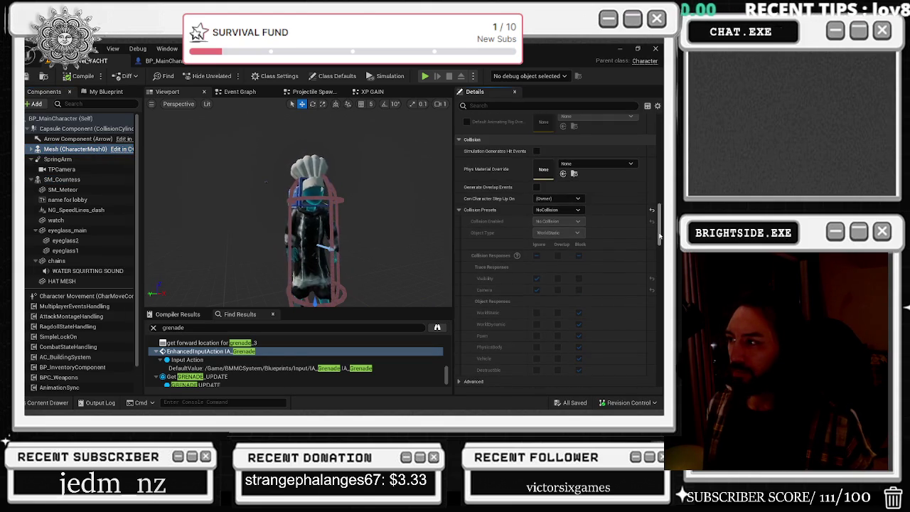
pyautogui.click(91, 181)
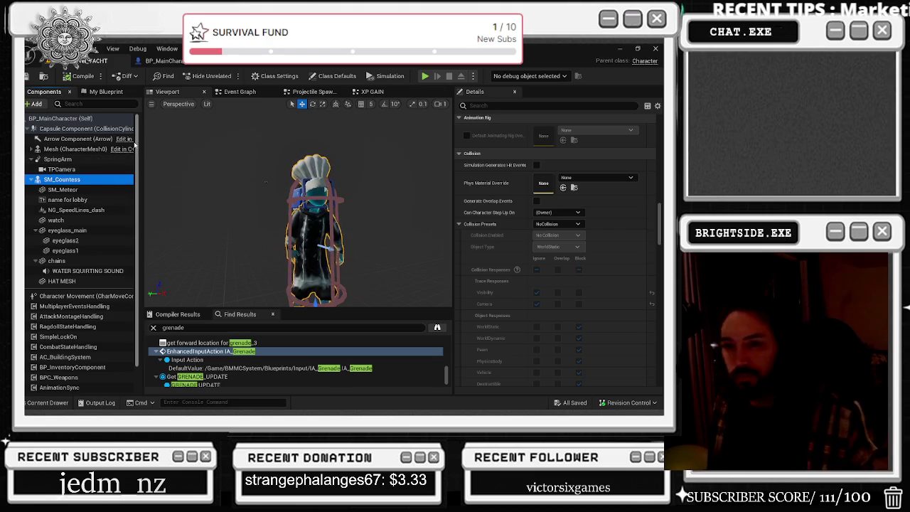
pyautogui.click(545, 225)
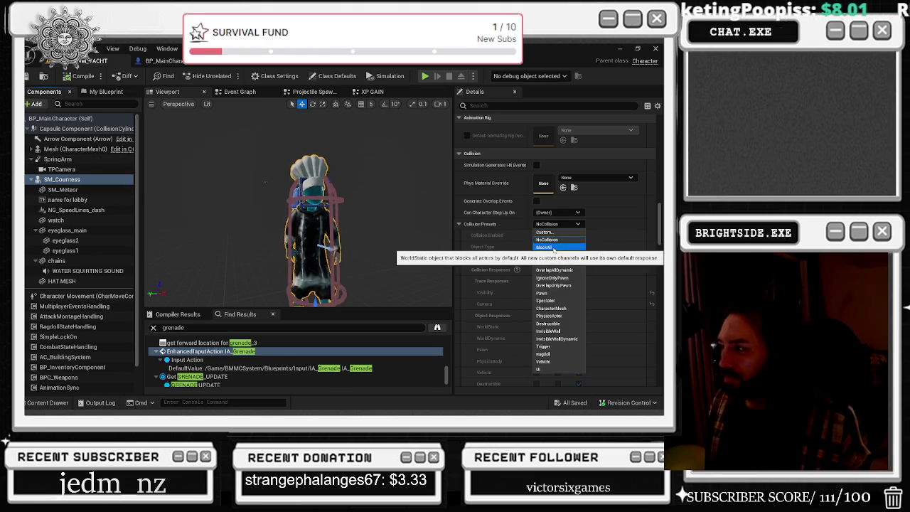
pyautogui.click(553, 248)
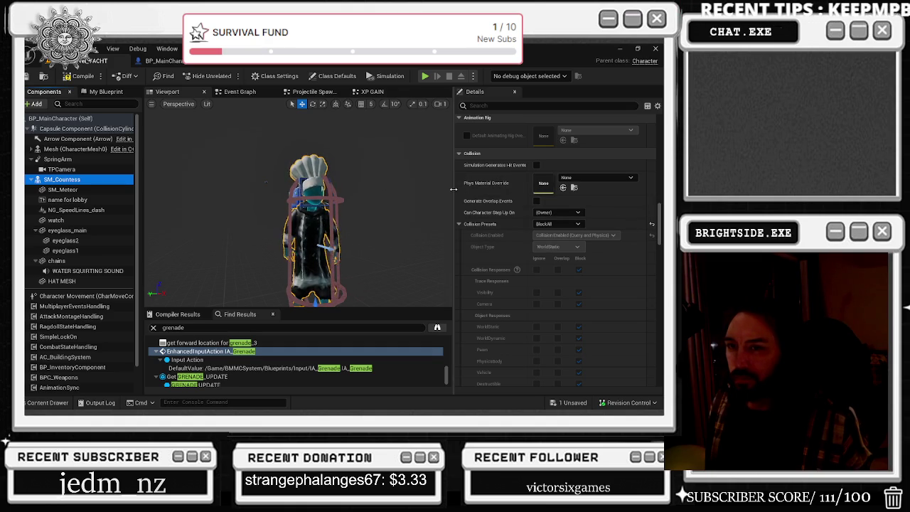
# Save BP_MainCharacter and run a quick play-test in the editor.
pyautogui.click(583, 405)
pyautogui.click(406, 325)
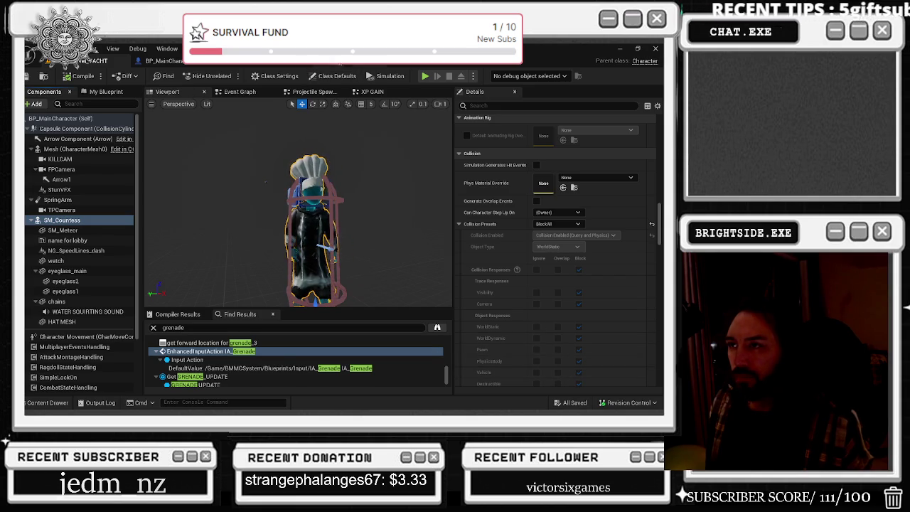
pyautogui.click(426, 76)
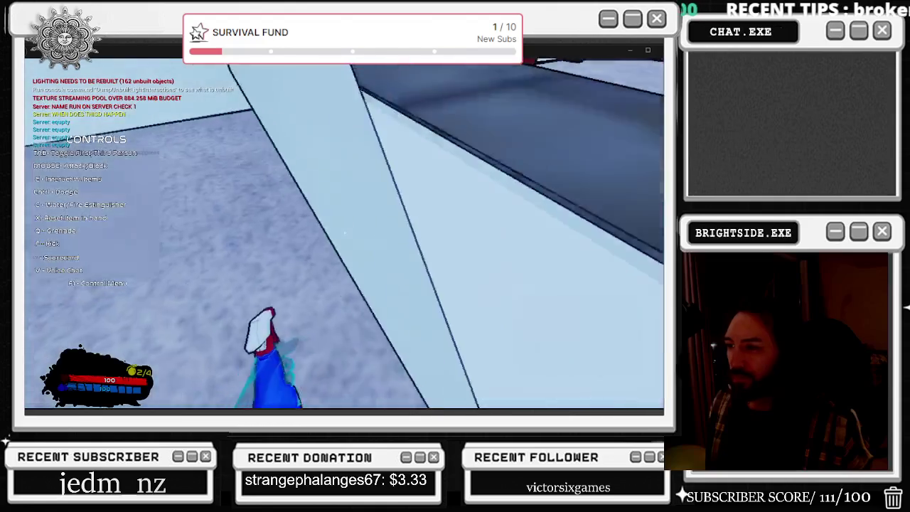
pyautogui.press('Escape')
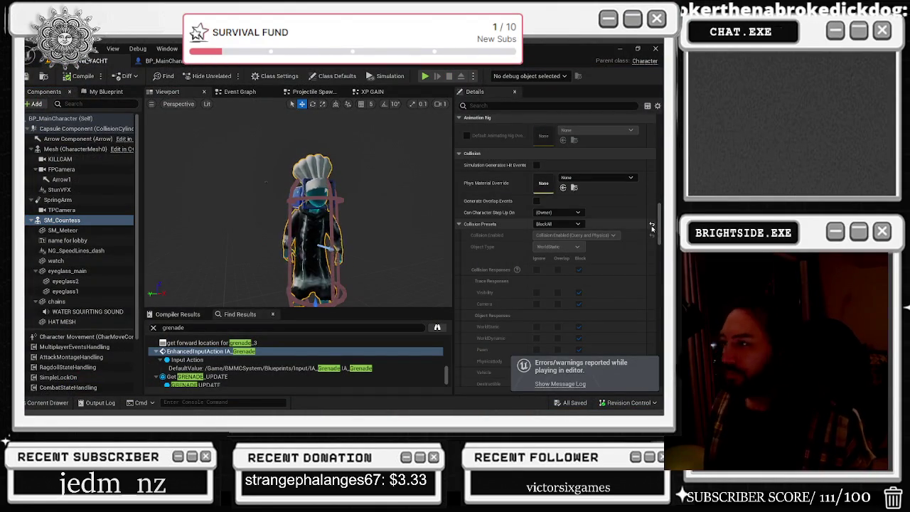
# Undo the last edit and redo the Use Controller Rotation Pitch change via Edit.
pyautogui.click(557, 225)
pyautogui.click(614, 215)
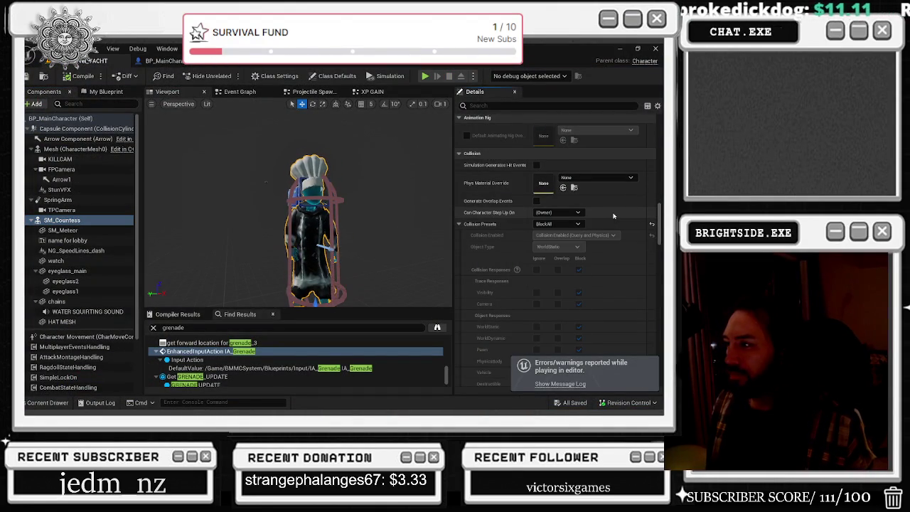
pyautogui.hotkey('ctrl', 'z')
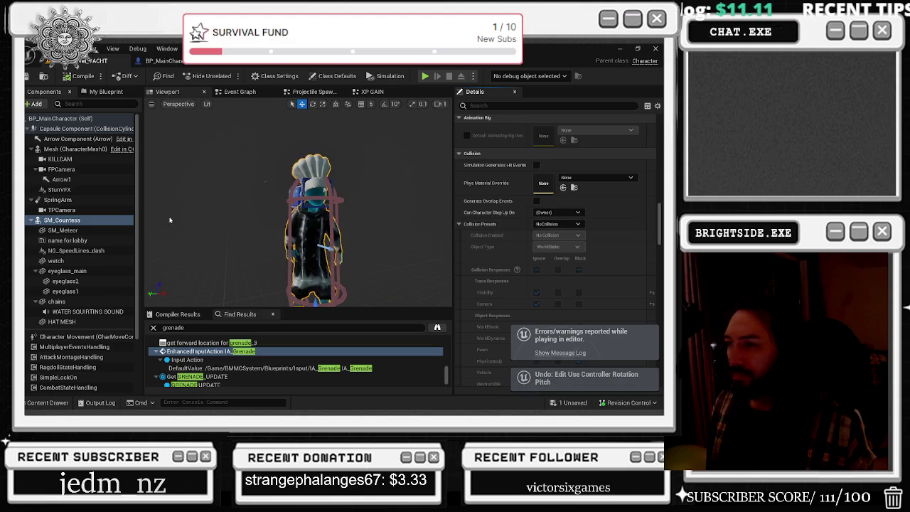
pyautogui.click(63, 48)
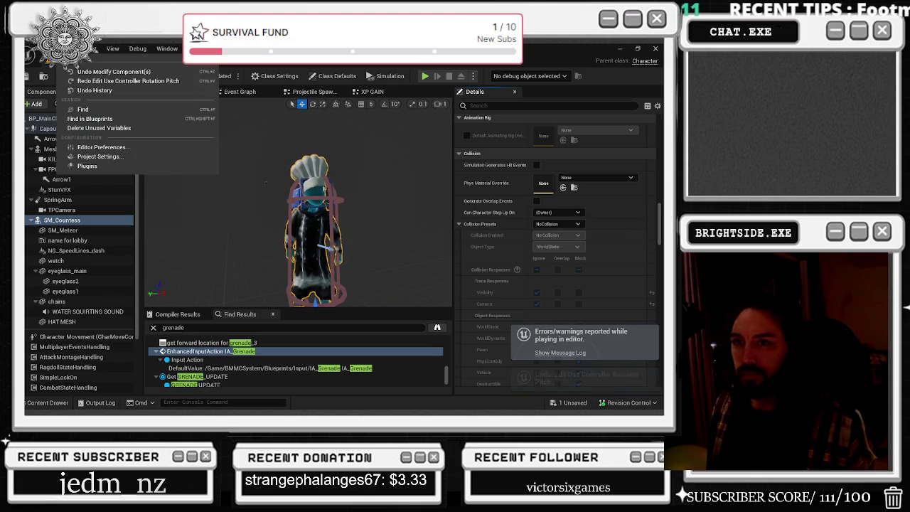
pyautogui.click(87, 80)
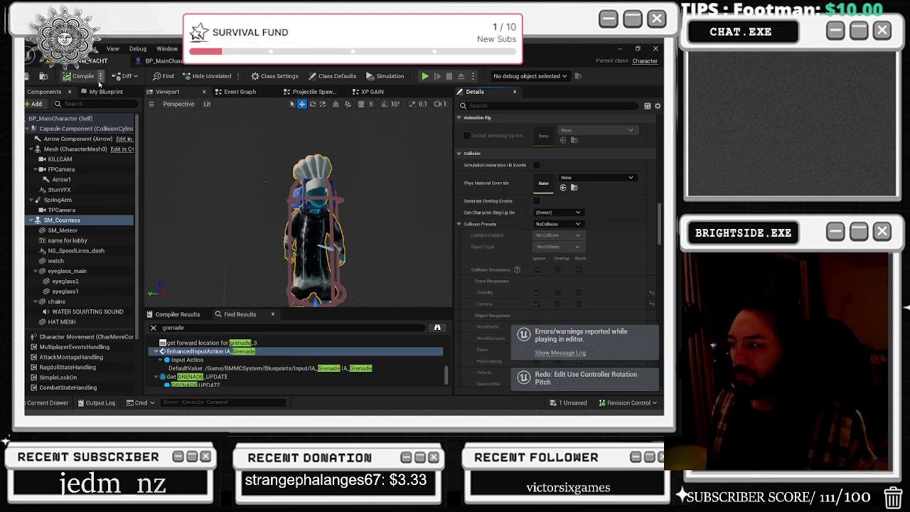
# Search the BP_MainCharacter class defaults for the controller pitch properties.
pyautogui.click(512, 105)
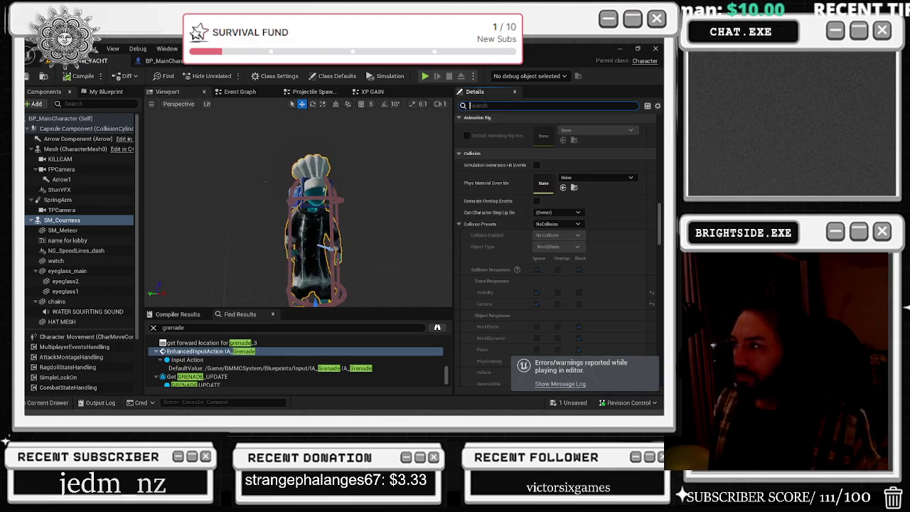
pyautogui.write('cont')
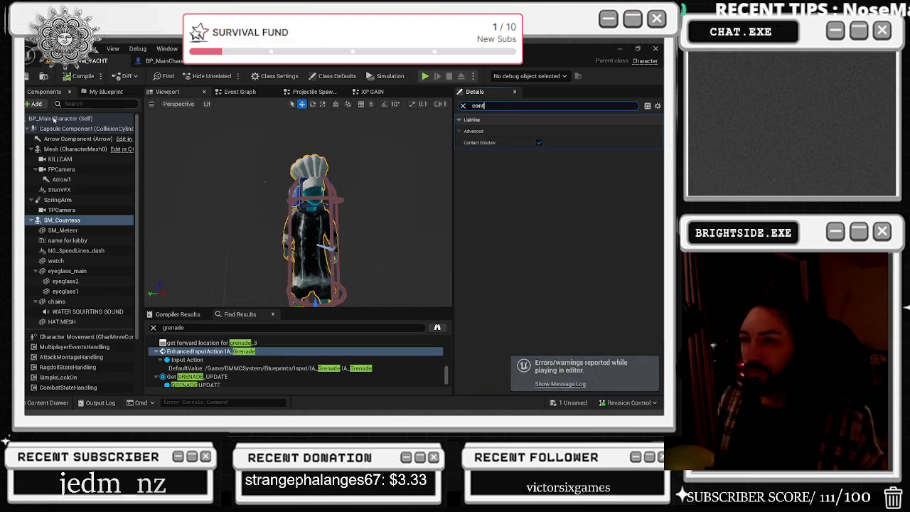
pyautogui.click(52, 118)
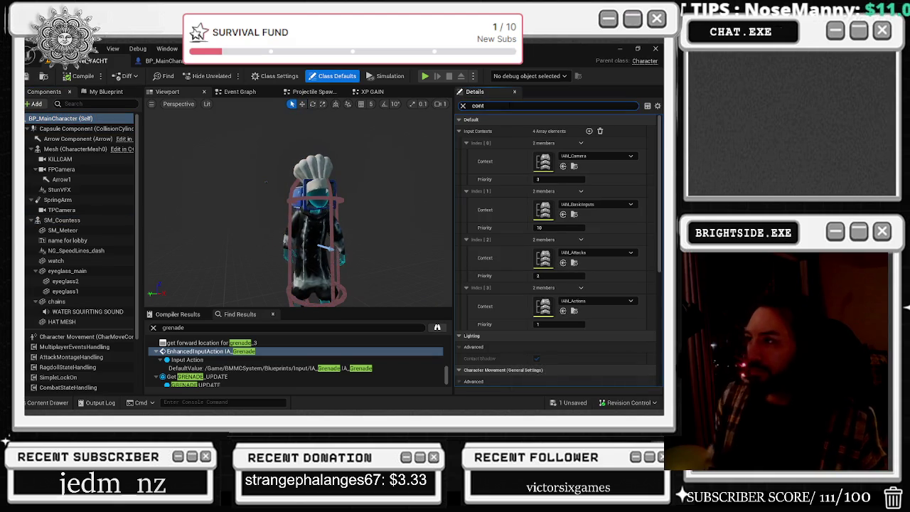
pyautogui.write('pitch')
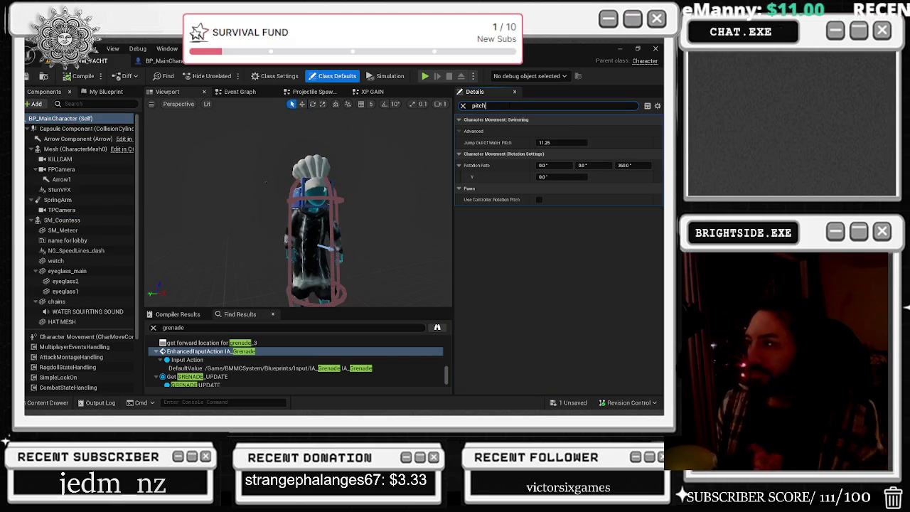
pyautogui.hotkey('ctrl', 'a')
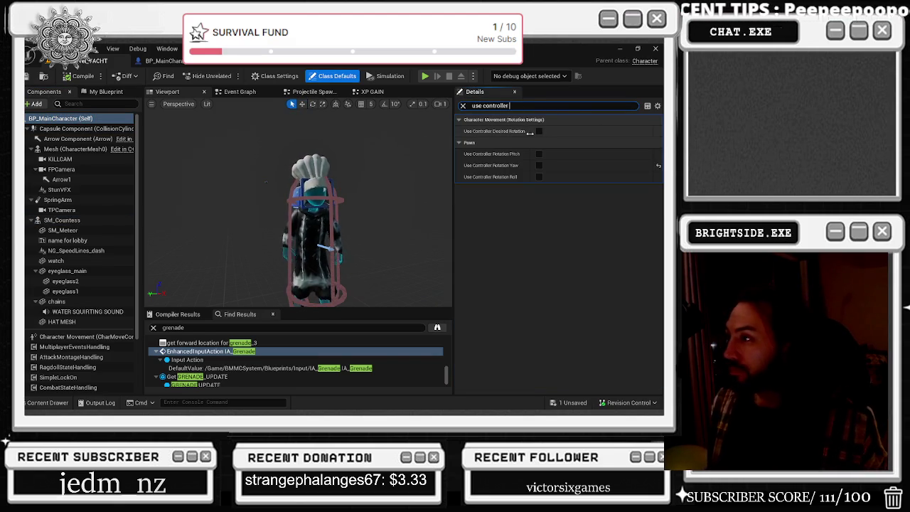
# Select the Mesh (CharacterMesh0) component and clear the Details search filter.
pyautogui.click(71, 129)
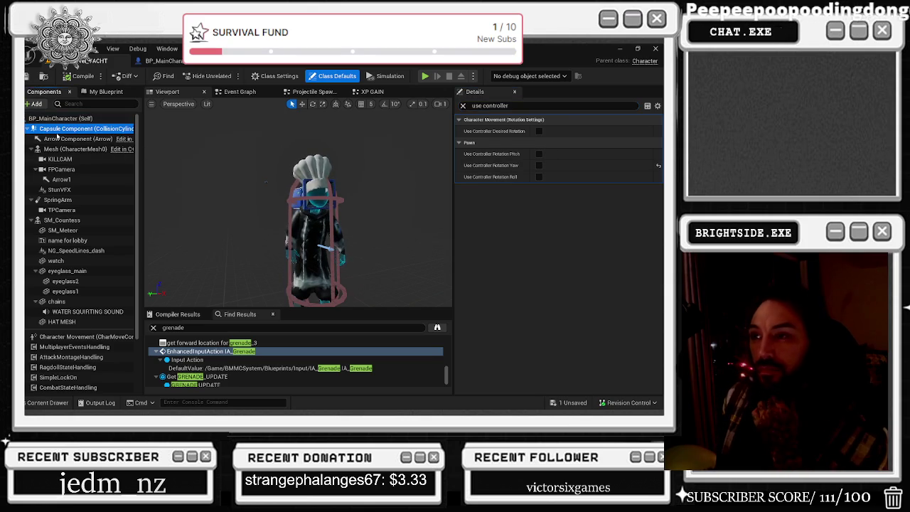
pyautogui.click(78, 148)
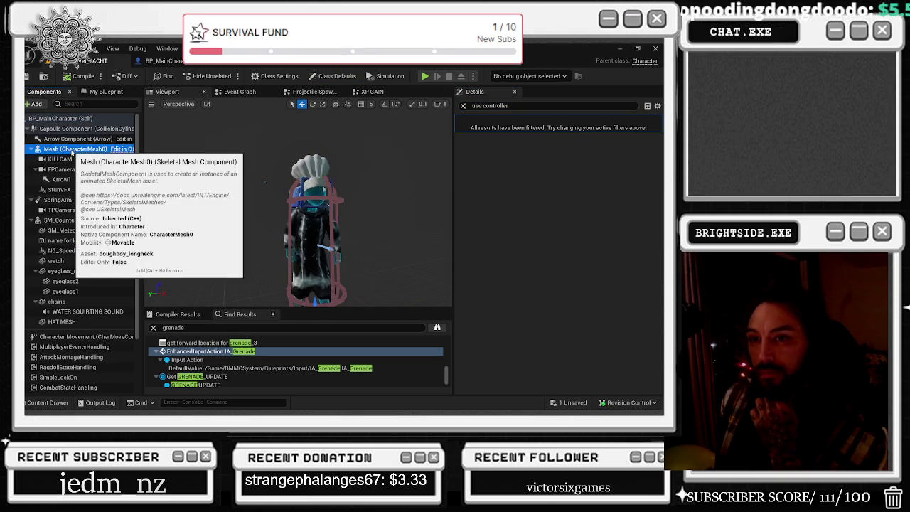
pyautogui.click(462, 105)
pyautogui.hotkey('ctrl', 'a')
pyautogui.press('BackSpace')
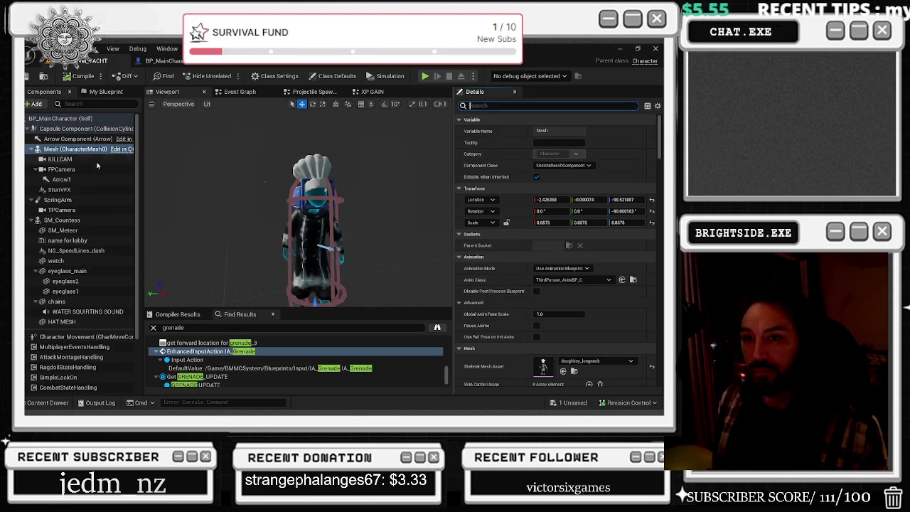
# Filter the Mesh component's Details for 'c' and set Collision Presets to BlockAll.
pyautogui.click(31, 149)
pyautogui.click(31, 149)
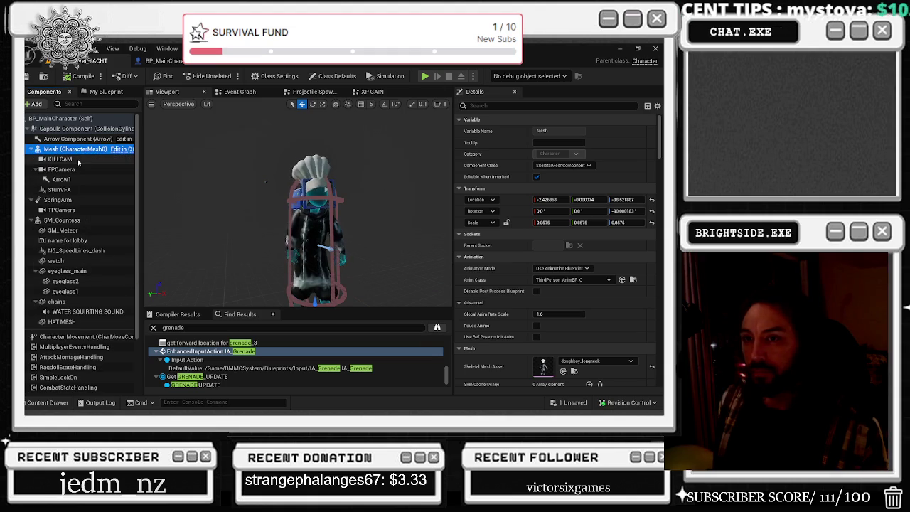
pyautogui.click(512, 105)
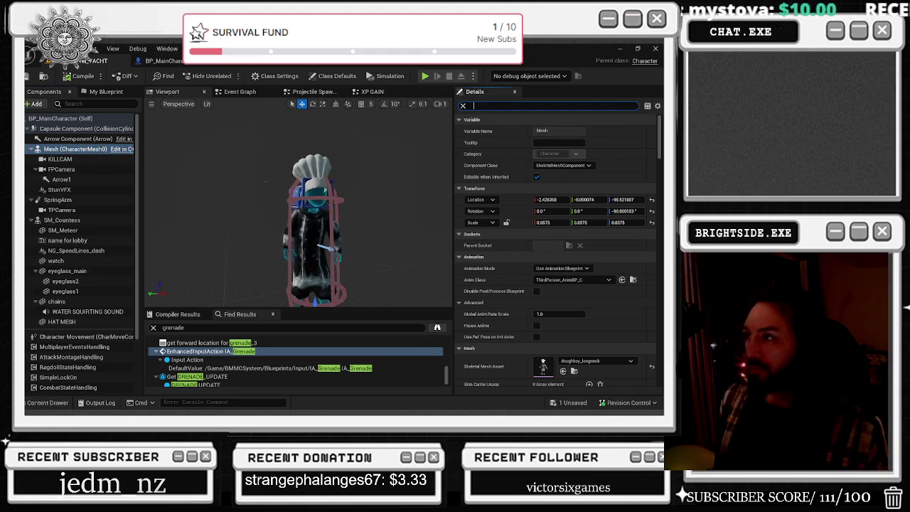
pyautogui.write('c')
pyautogui.scroll(-5, 534, 195)
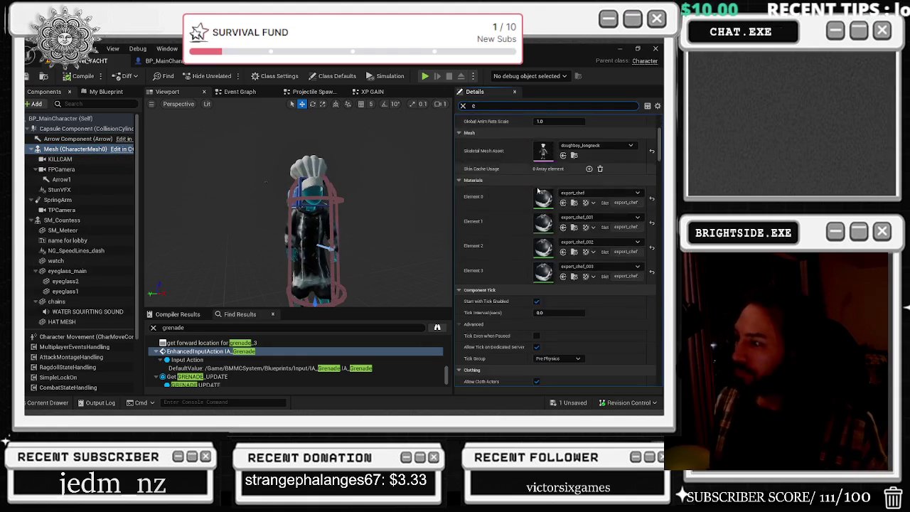
pyautogui.scroll(-10, 534, 196)
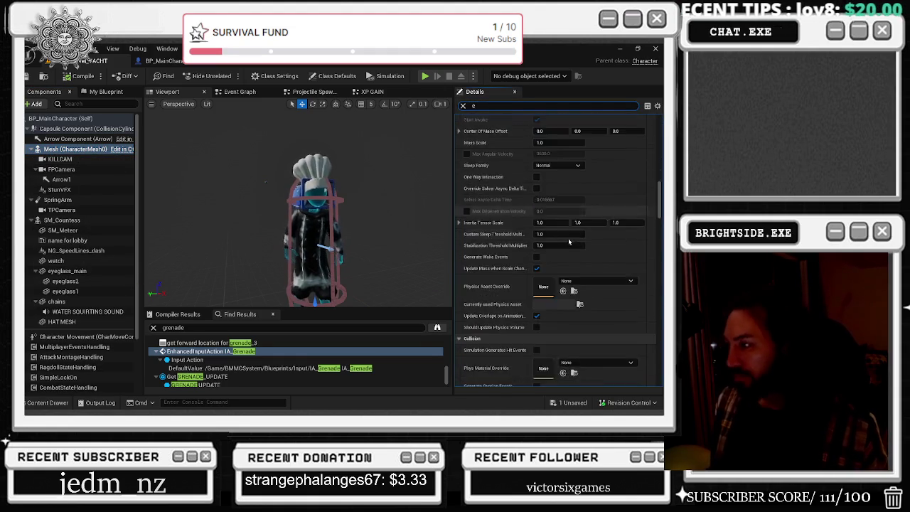
pyautogui.scroll(-5, 569, 246)
pyautogui.click(558, 178)
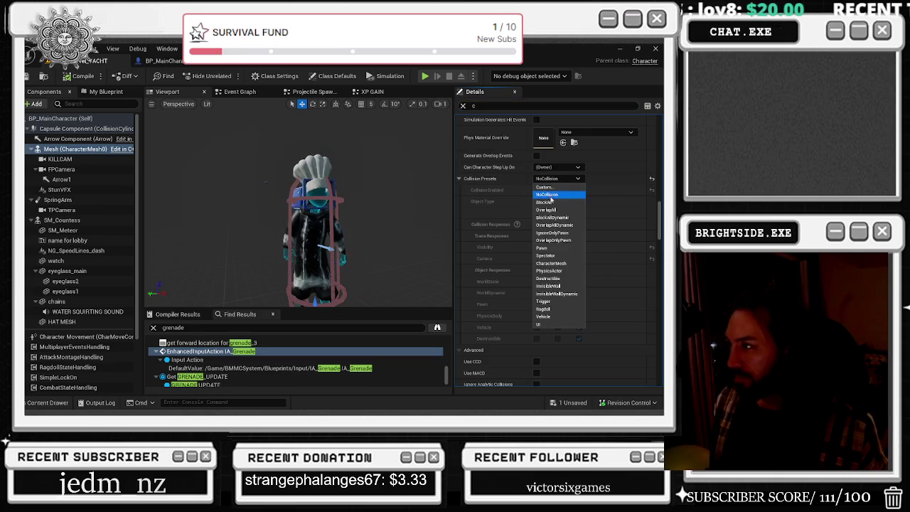
pyautogui.click(559, 202)
# Save and compile BP_MainCharacter, then play-test in third-person view.
pyautogui.click(573, 403)
pyautogui.click(403, 326)
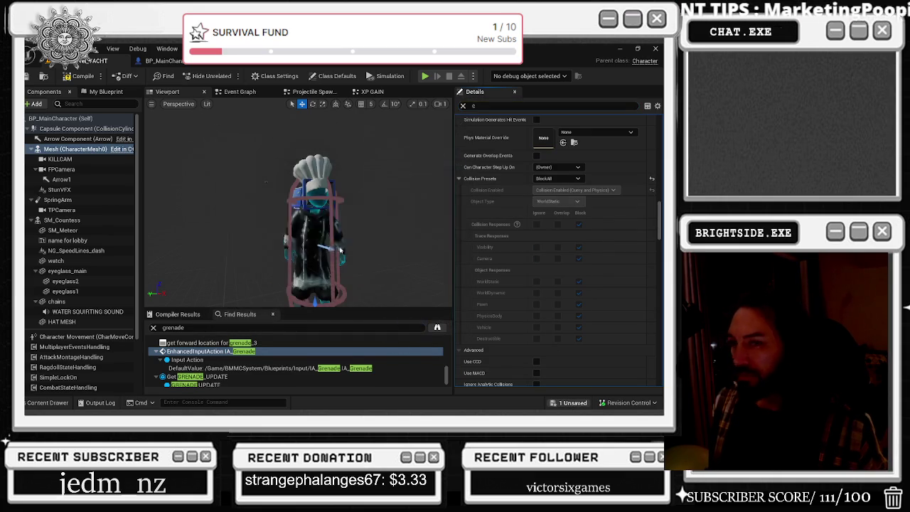
pyautogui.click(80, 76)
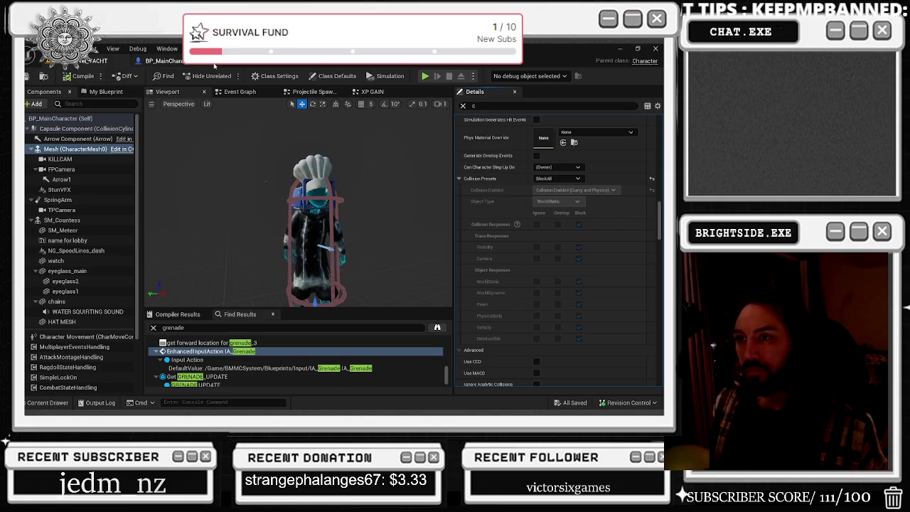
pyautogui.click(425, 77)
pyautogui.press('Tab')
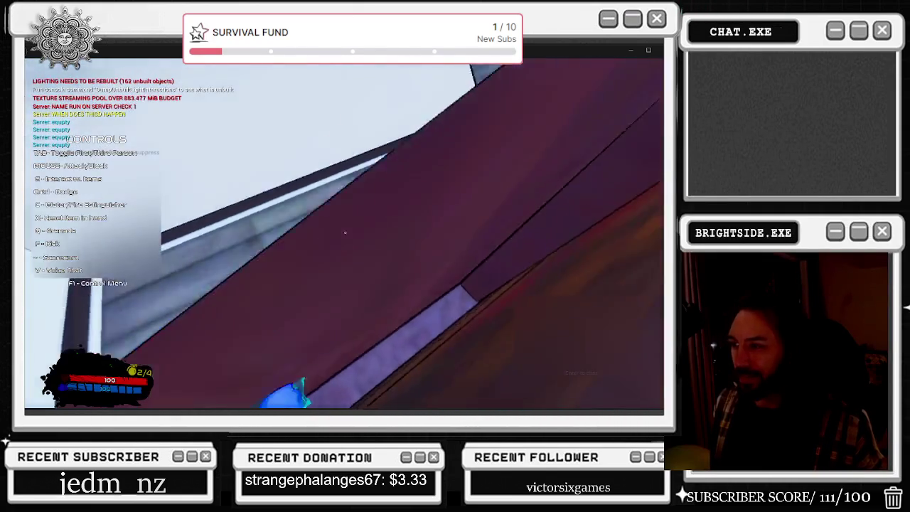
pyautogui.press('Escape')
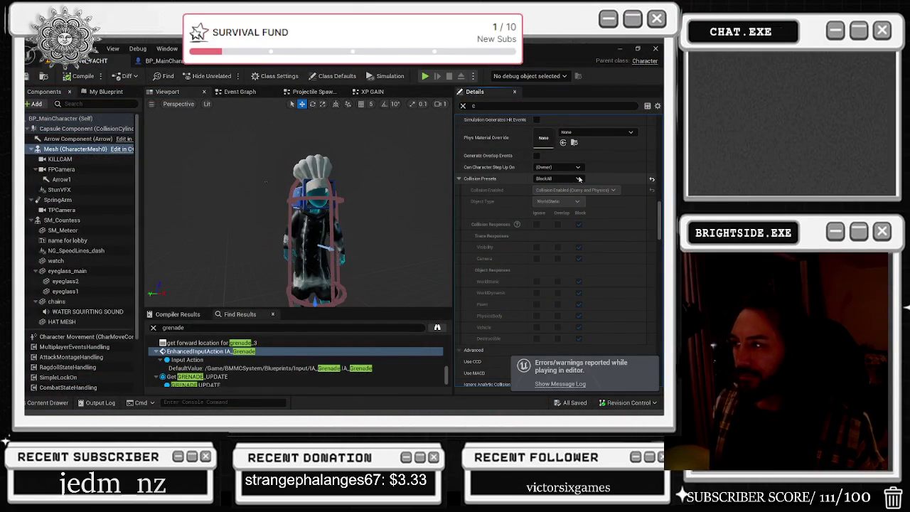
# Undo the mesh collision back to NoCollision and save BP_MainCharacter.
pyautogui.hotkey('ctrl', 'z')
pyautogui.moveTo(388, 176); pyautogui.dragTo(407, 174)
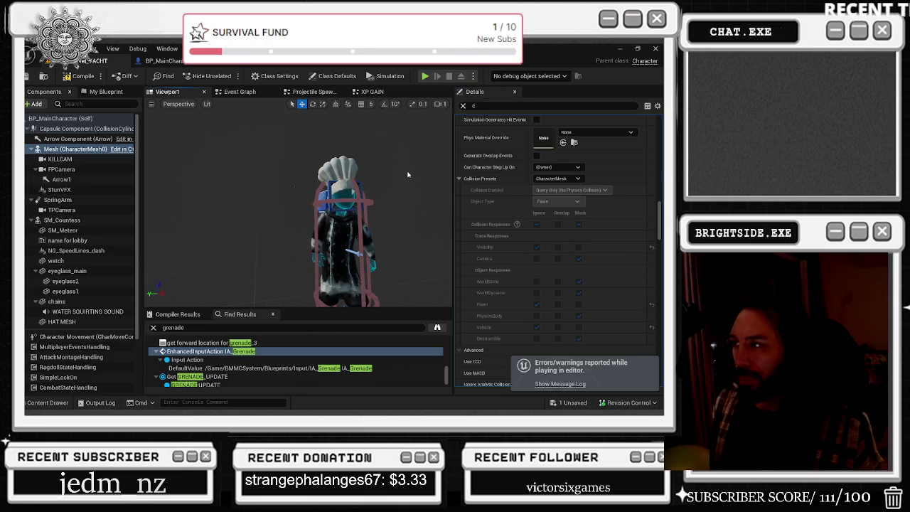
pyautogui.hotkey('ctrl', 'z')
pyautogui.hotkey('ctrl', 'z')
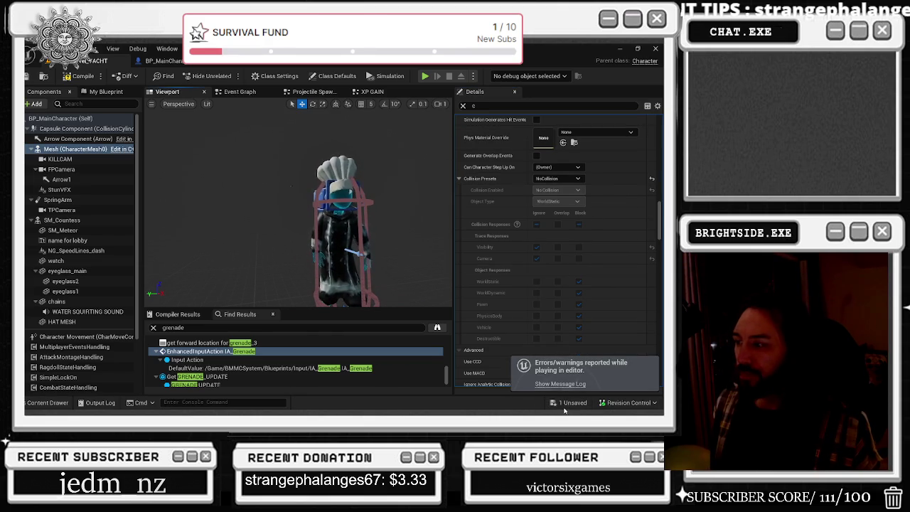
pyautogui.hotkey('ctrl', 'shift', 's')
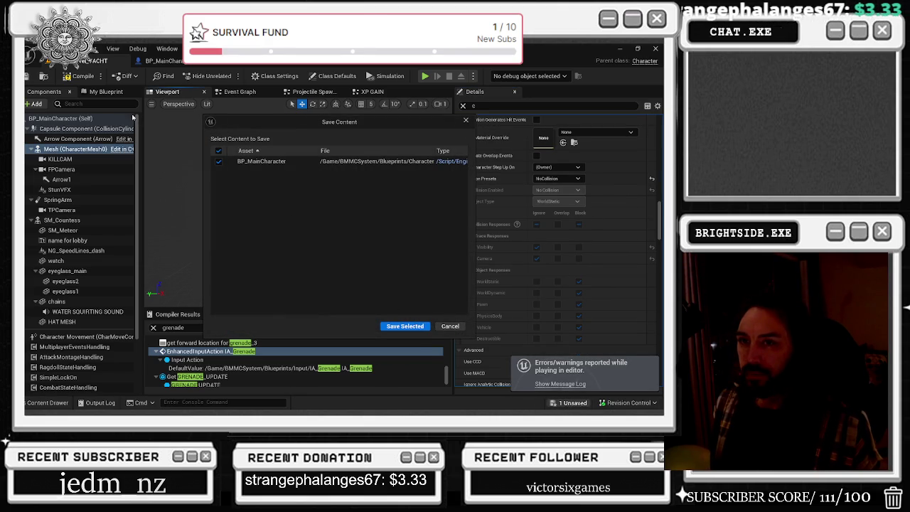
pyautogui.click(405, 327)
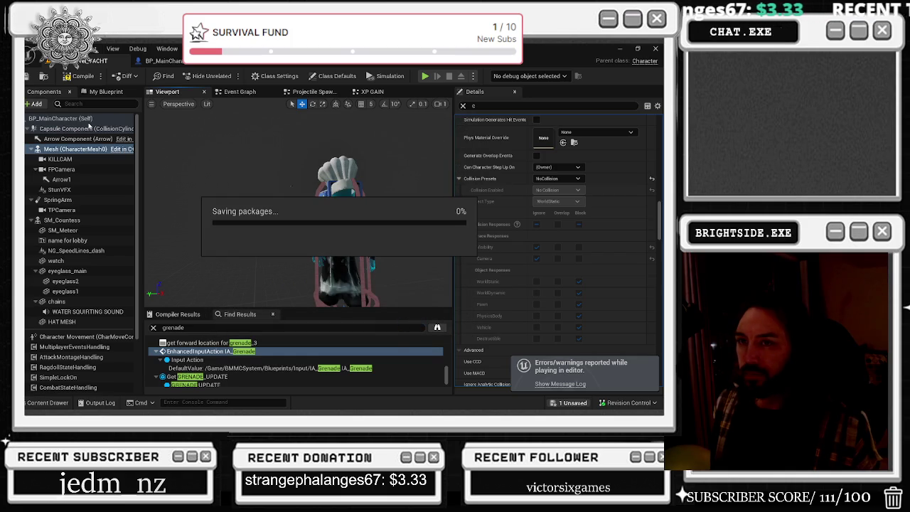
# Select the capsule component, then inspect the FPCamera component.
pyautogui.click(94, 128)
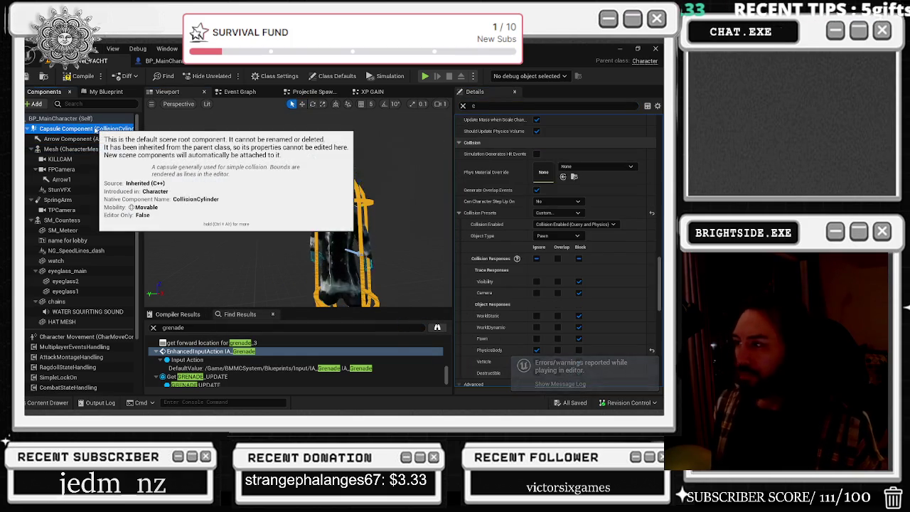
pyautogui.scroll(-2, 475, 251)
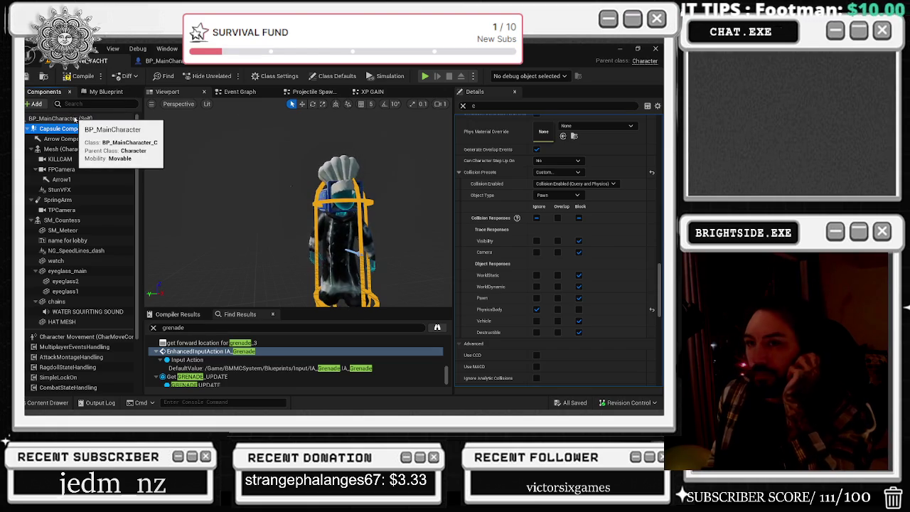
pyautogui.click(82, 171)
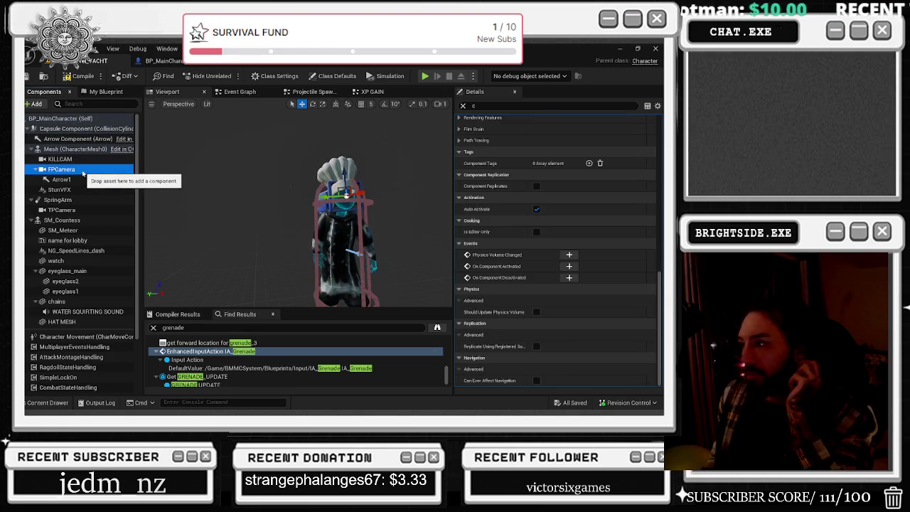
pyautogui.scroll(1, 595, 194)
pyautogui.scroll(10, 597, 199)
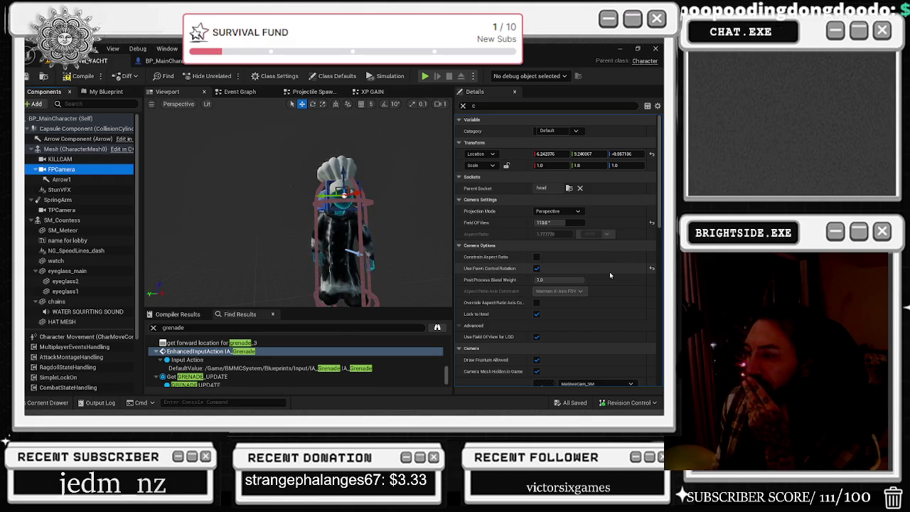
pyautogui.scroll(-3, 610, 271)
pyautogui.scroll(-1, 611, 274)
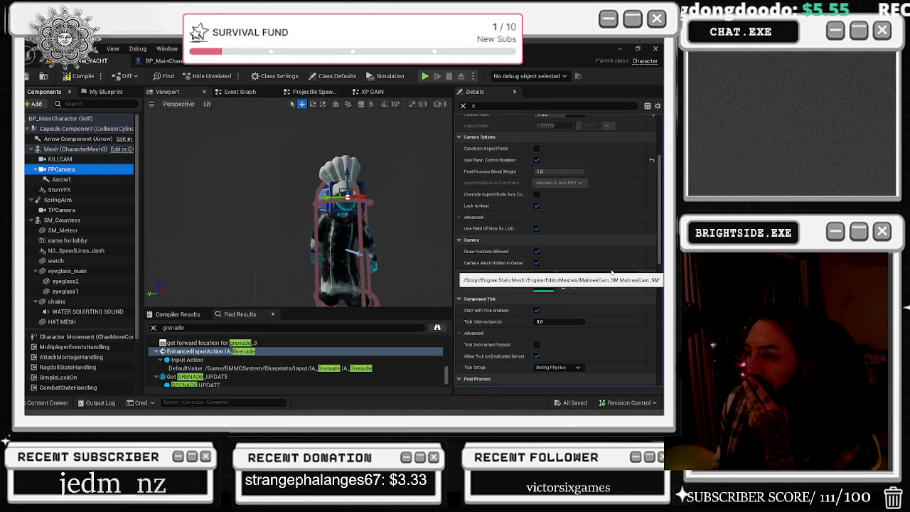
pyautogui.scroll(-4, 611, 272)
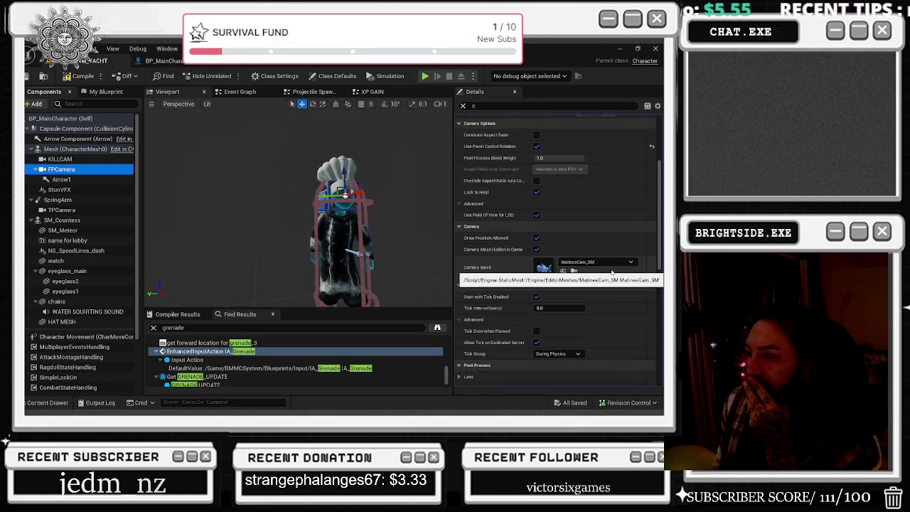
pyautogui.click(580, 259)
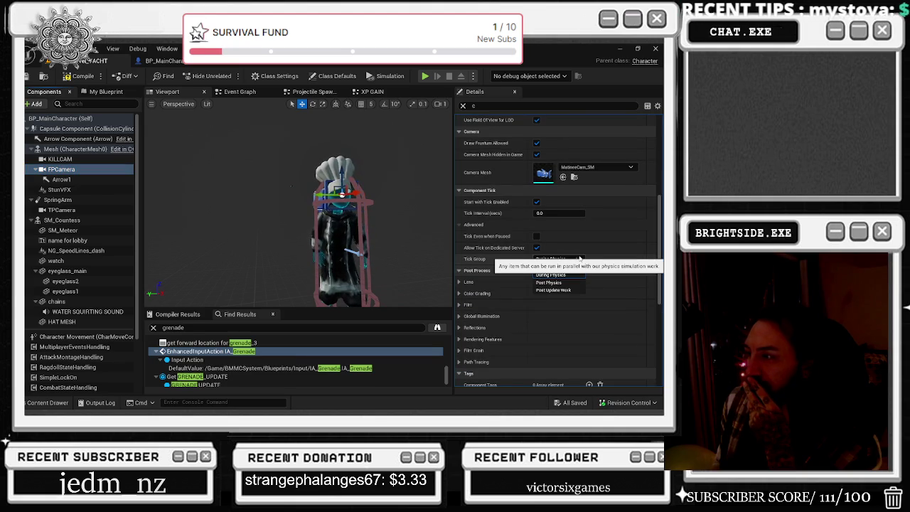
pyautogui.click(551, 274)
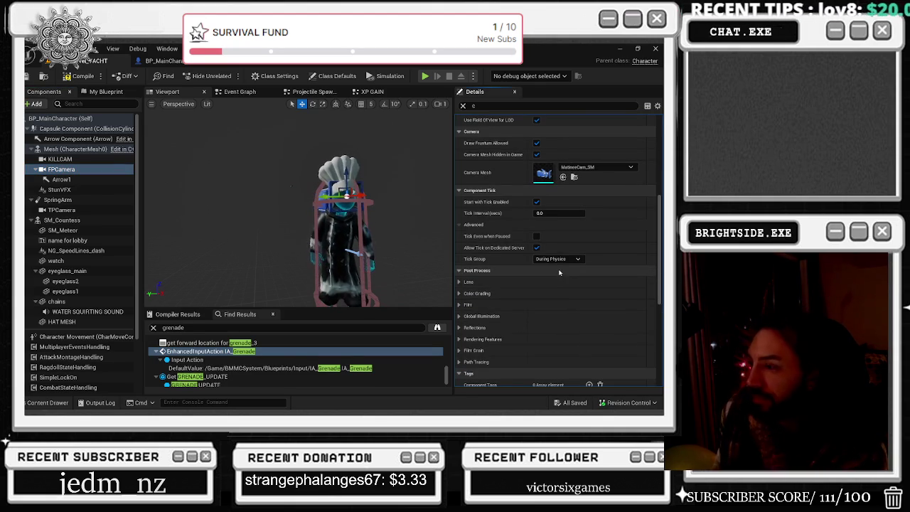
pyautogui.scroll(-2, 562, 277)
pyautogui.scroll(-2, 562, 277)
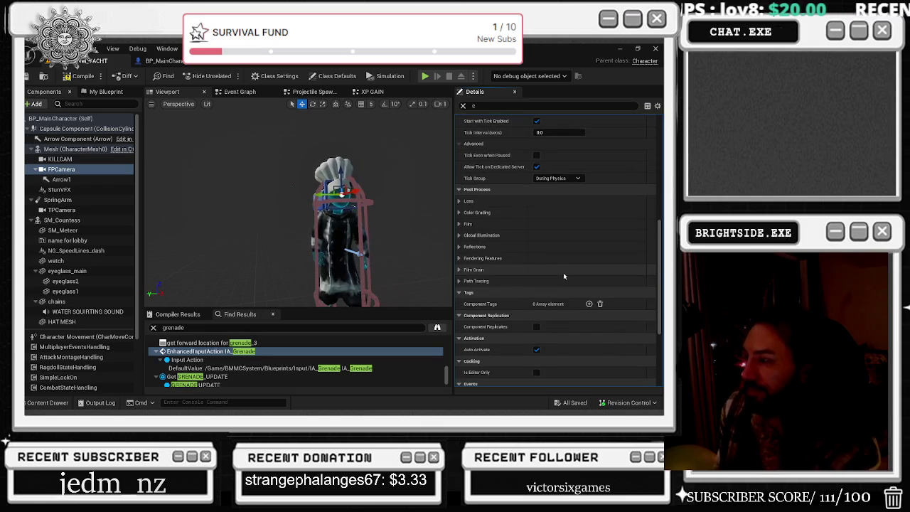
pyautogui.scroll(-2, 564, 275)
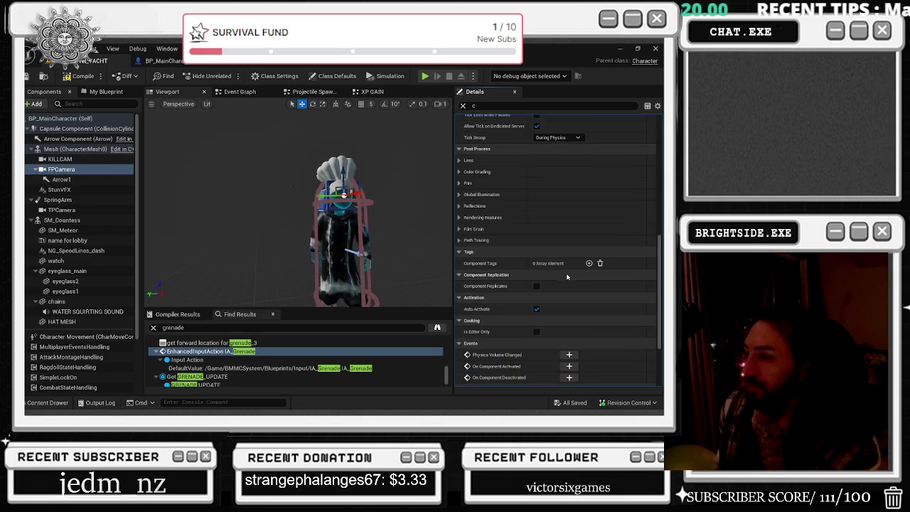
pyautogui.scroll(-2, 566, 277)
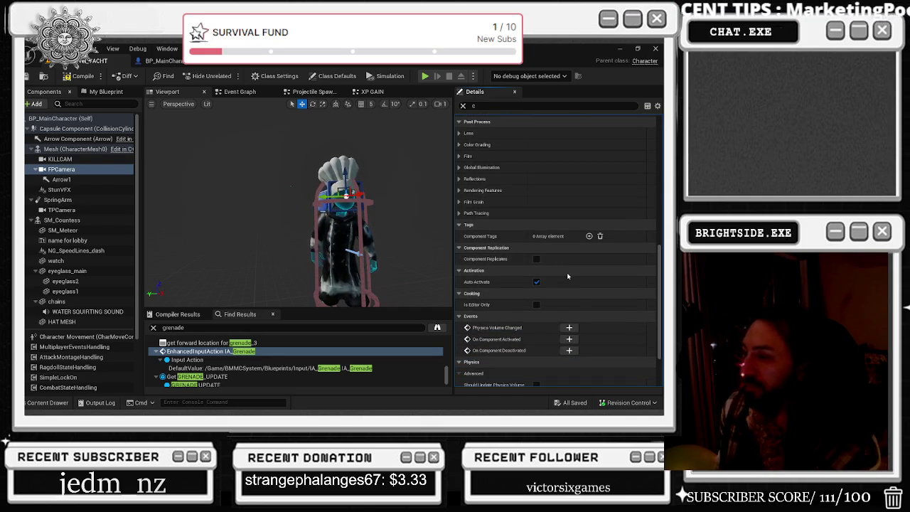
pyautogui.scroll(-2, 567, 272)
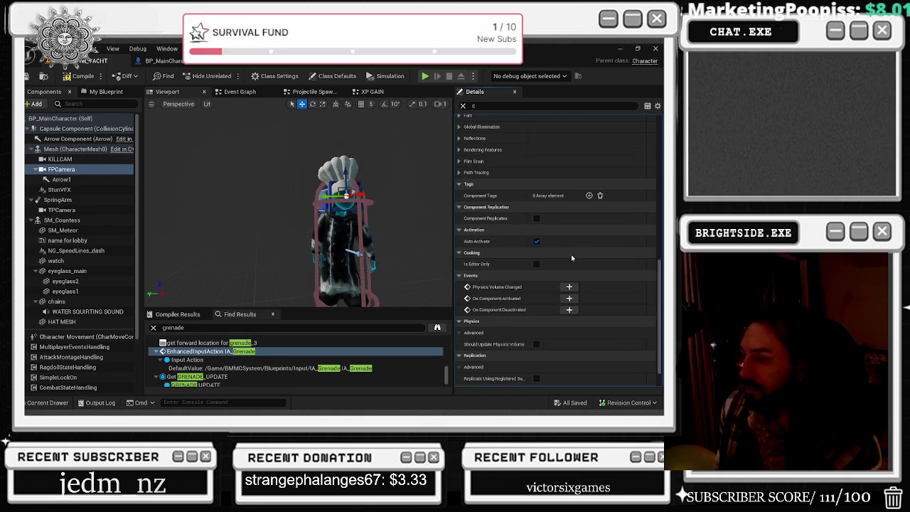
pyautogui.scroll(-2, 571, 254)
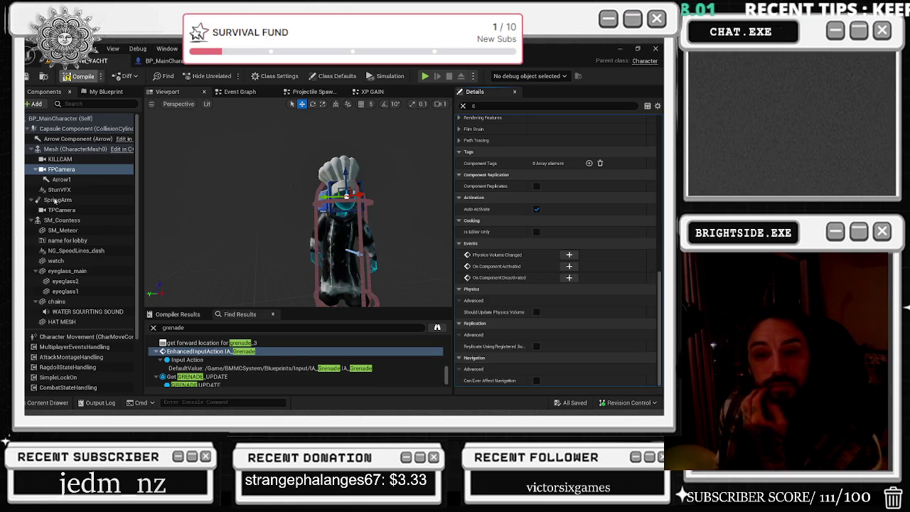
# Recompile BP_MainCharacter, inspect KILLCAM, then view the blueprint's Class Defaults.
pyautogui.click(80, 76)
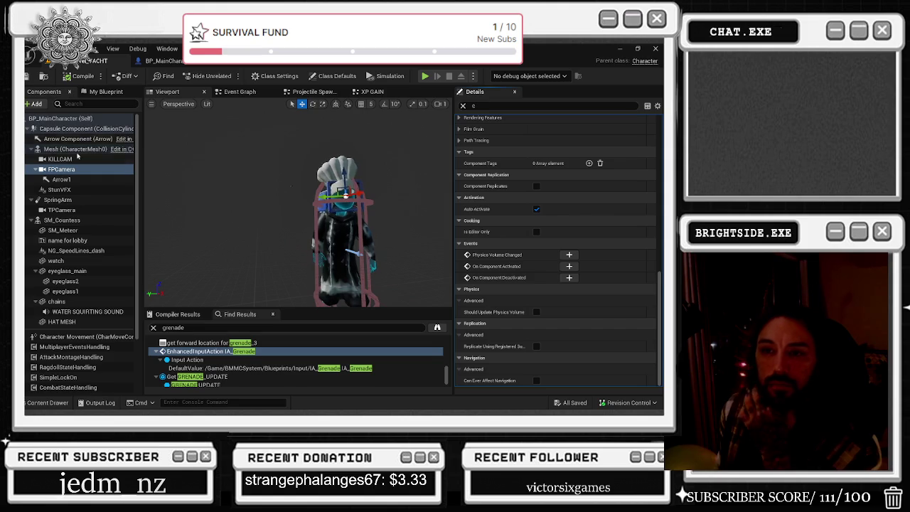
pyautogui.click(68, 161)
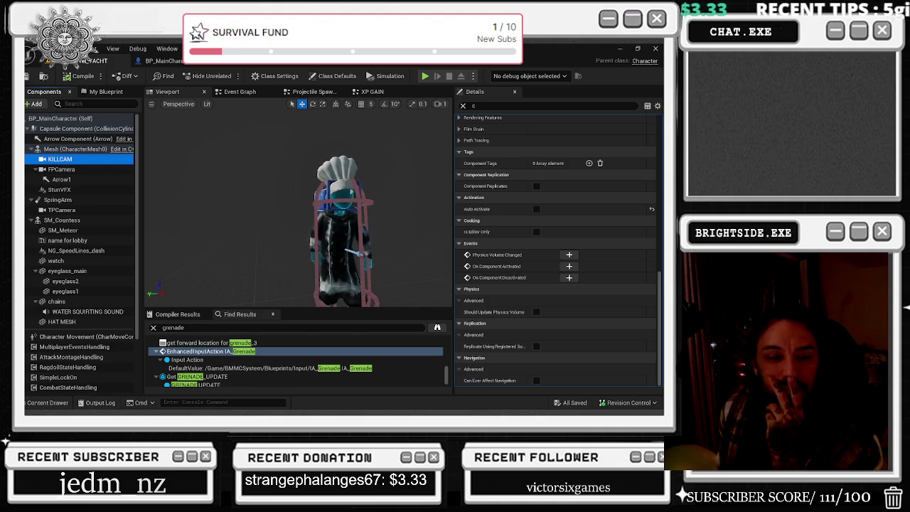
pyautogui.click(57, 119)
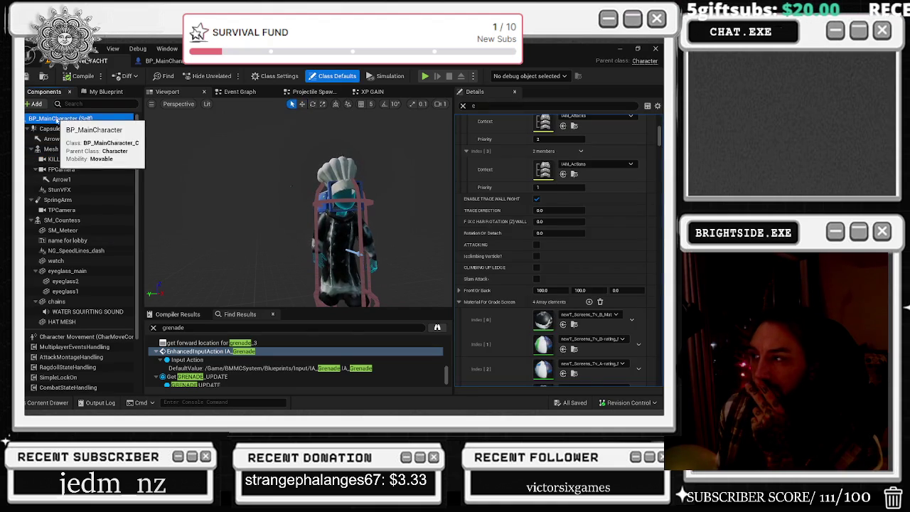
# Filter Details for 'use controller', tick Use Controller Desired Rotation, and compile.
pyautogui.click(497, 106)
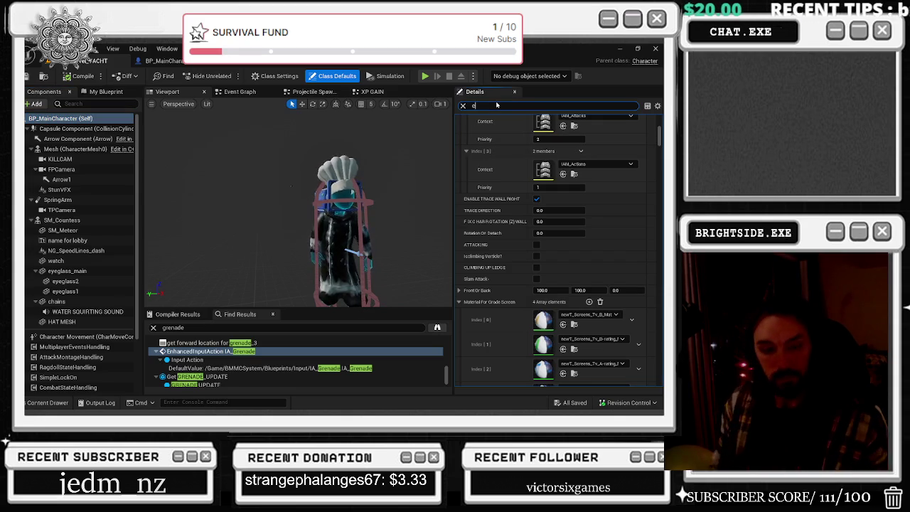
pyautogui.write('use controller')
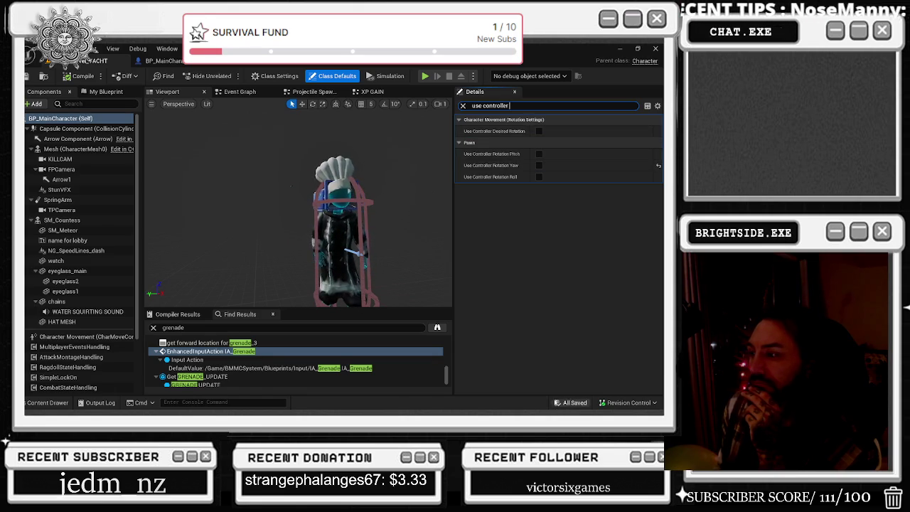
pyautogui.hotkey('ctrl', 's')
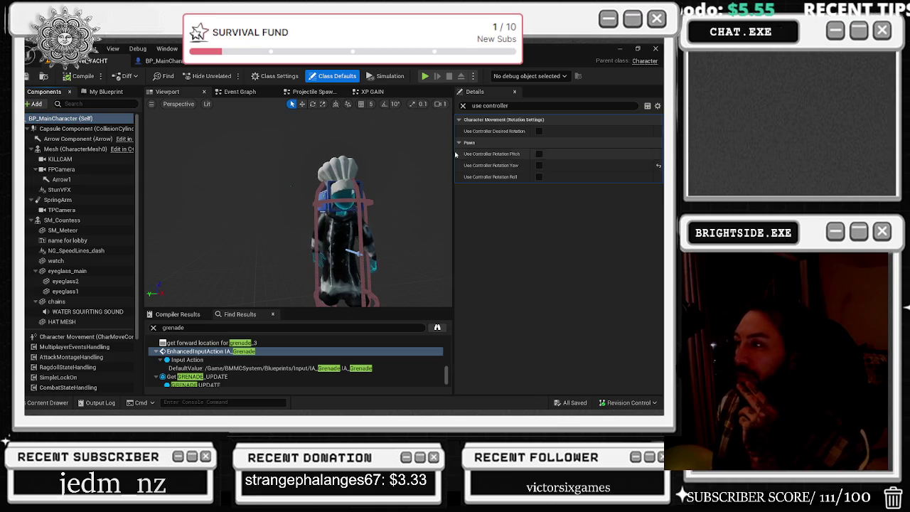
pyautogui.click(32, 76)
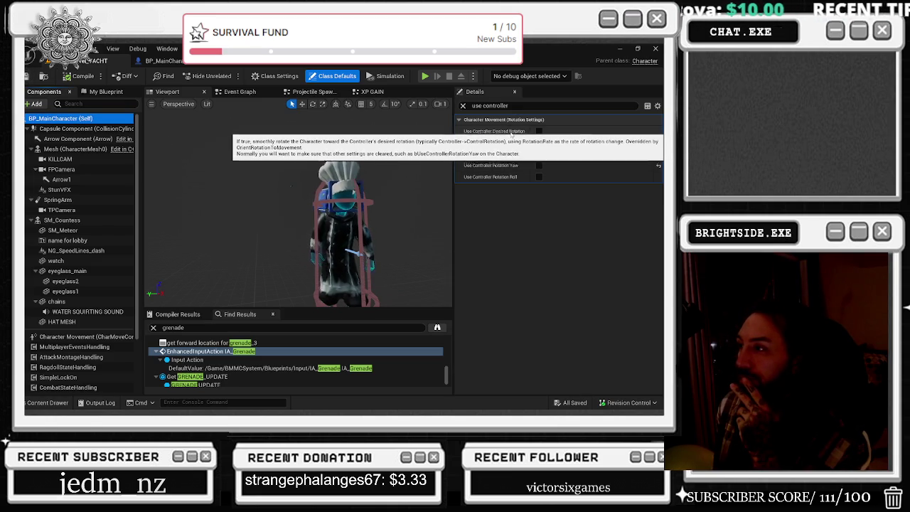
pyautogui.click(539, 131)
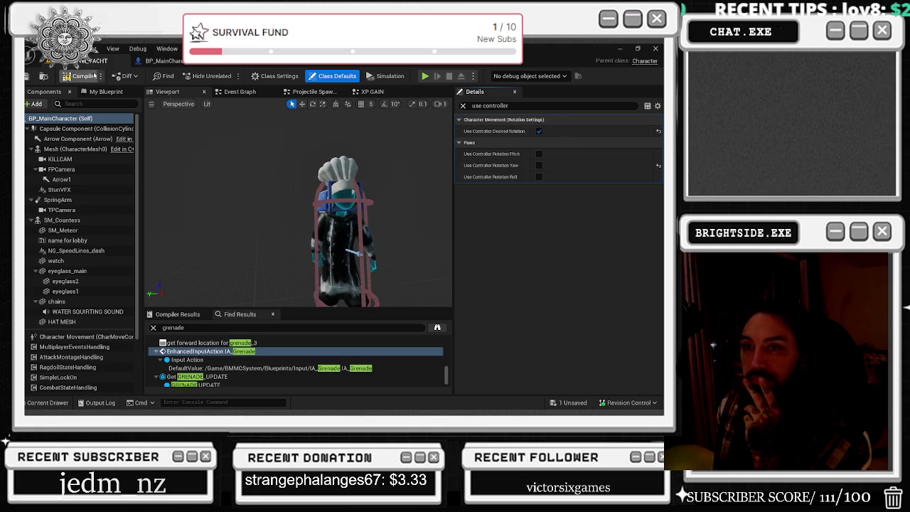
pyautogui.click(83, 76)
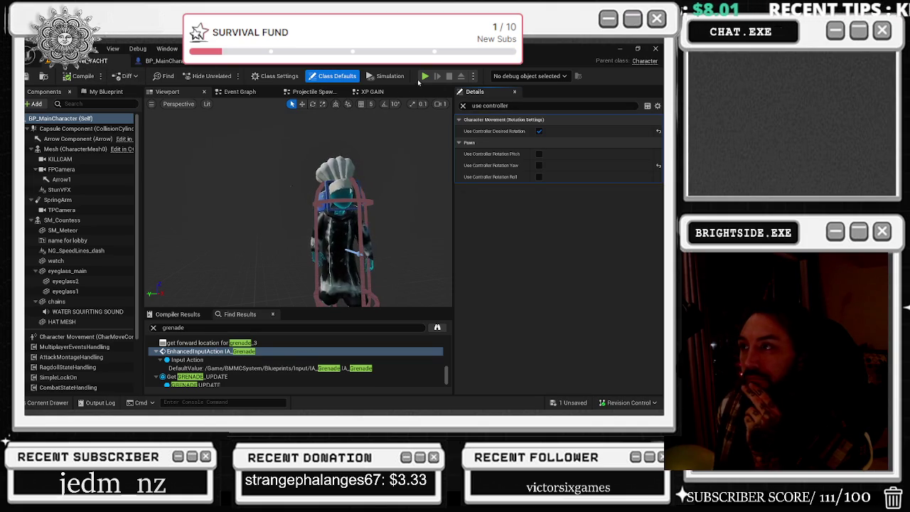
pyautogui.hotkey('alt', 'Tab')
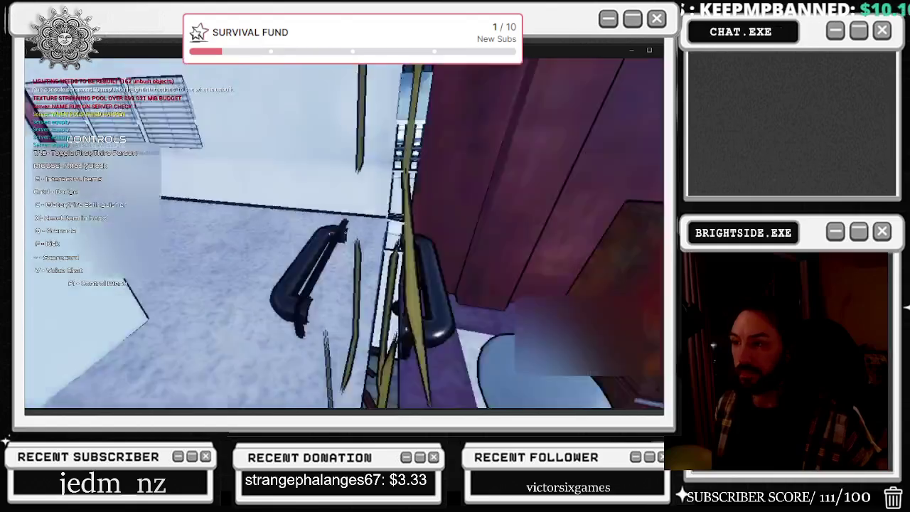
# Walk forward in the play-test, then untick Use Controller Desired Rotation and save.
pyautogui.press('w')
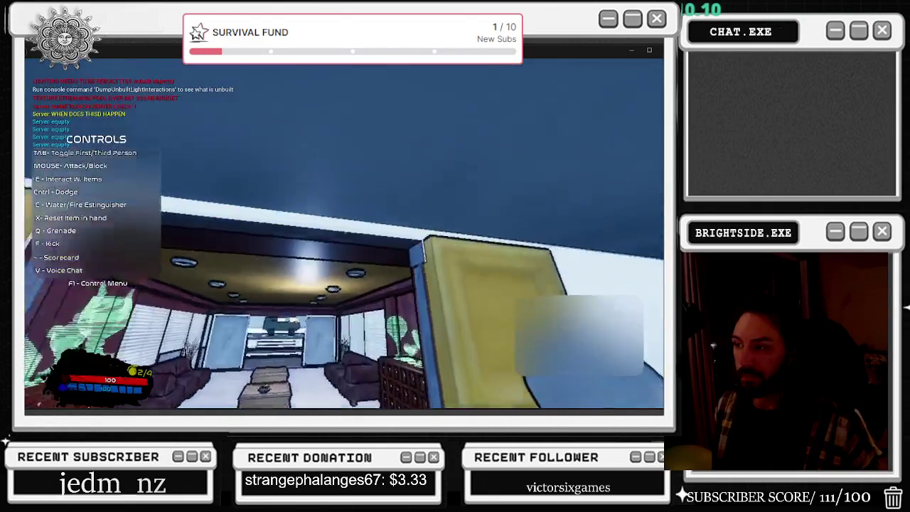
pyautogui.press('Escape')
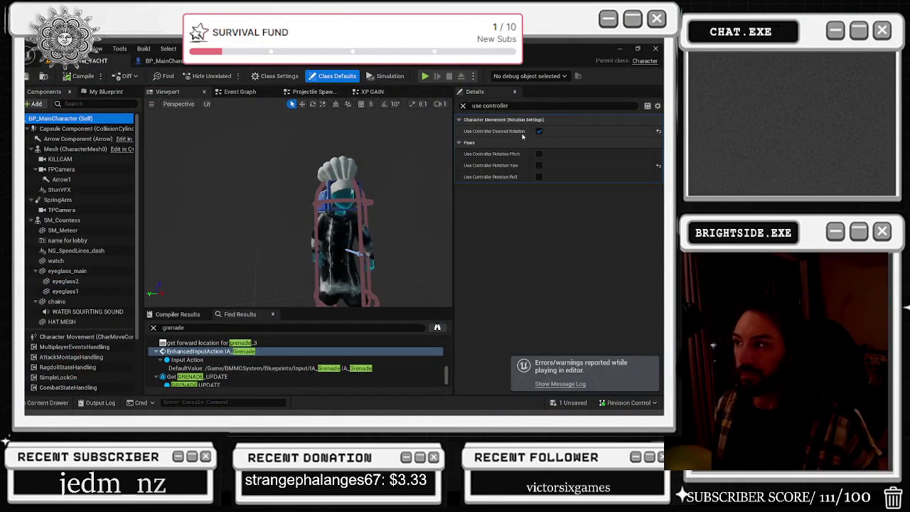
pyautogui.click(538, 132)
pyautogui.hotkey('ctrl', 'shift', 's')
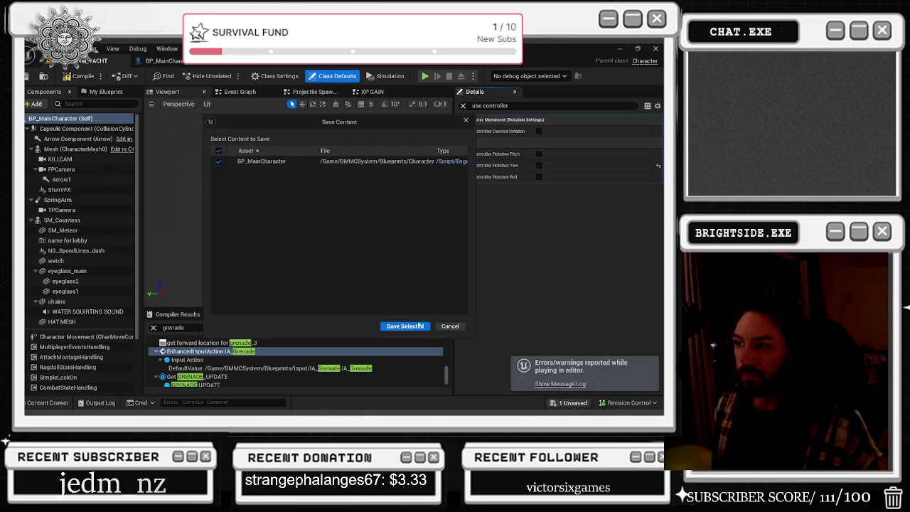
pyautogui.click(406, 325)
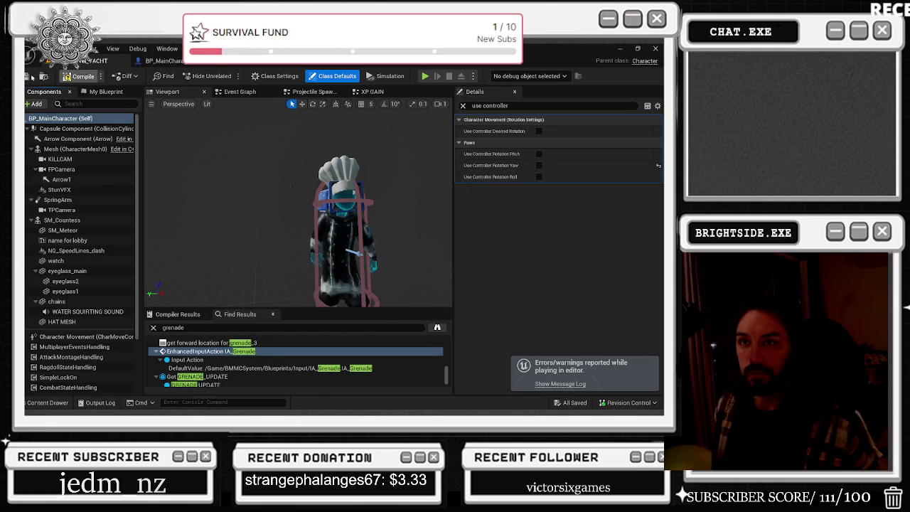
pyautogui.hotkey('alt', 'Tab')
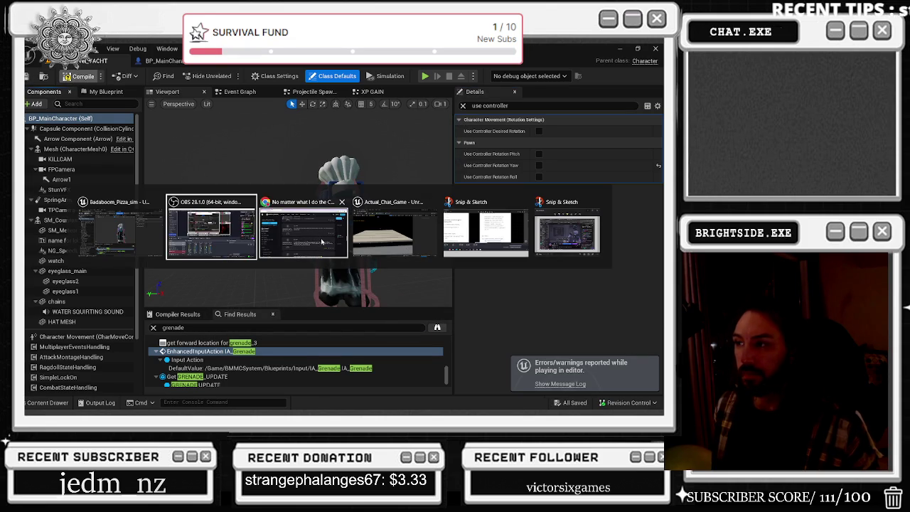
# Dismiss the window list and save all unsaved work with Ctrl+S.
pyautogui.click(222, 223)
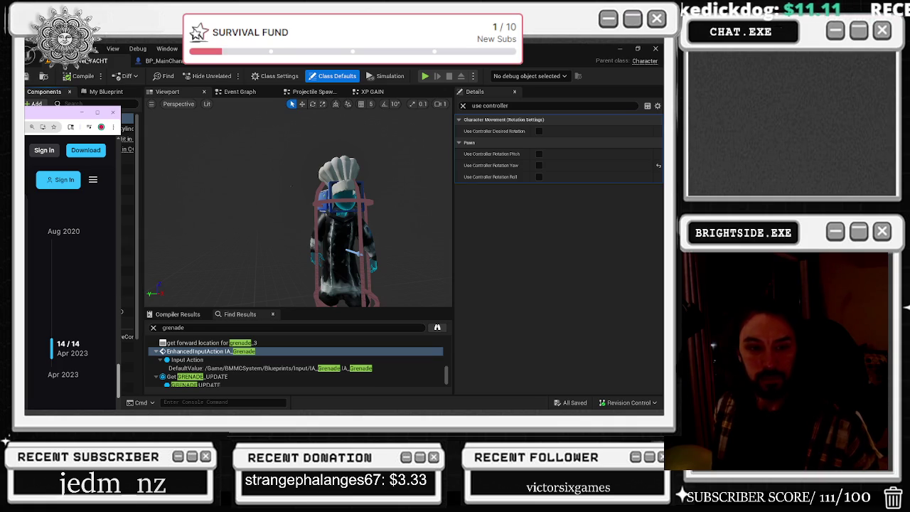
pyautogui.scroll(-1, 71, 320)
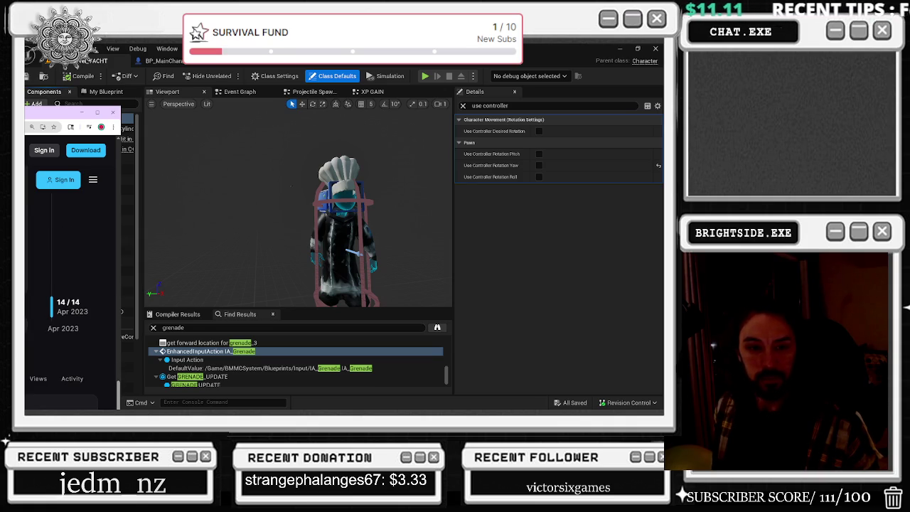
pyautogui.hotkey('alt', 'Tab')
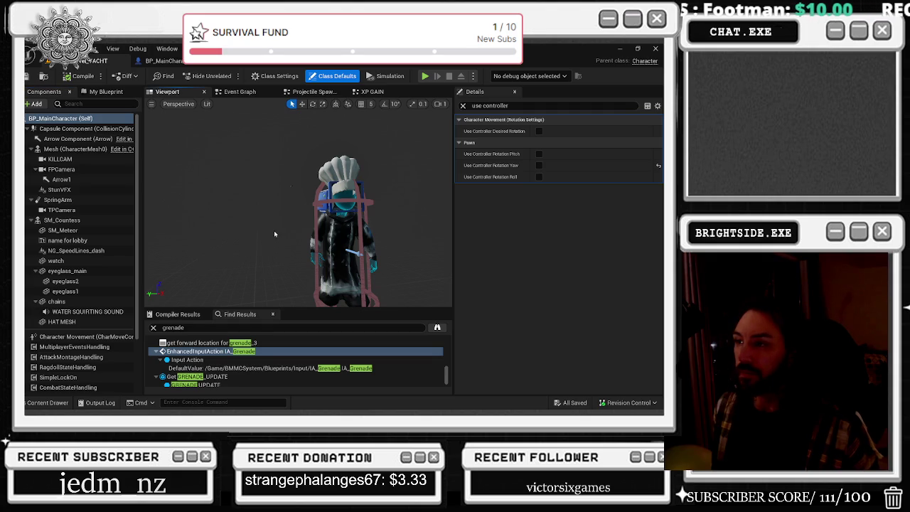
pyautogui.hotkey('ctrl', 's')
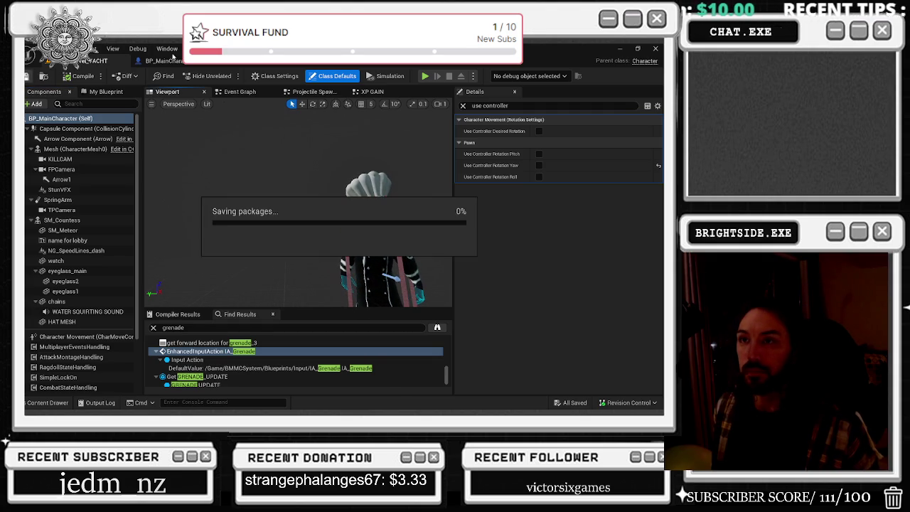
# Minimize the notes and Actual_Chat_Game windows and clear the 'use controller' filter.
pyautogui.hotkey('alt', 'Tab')
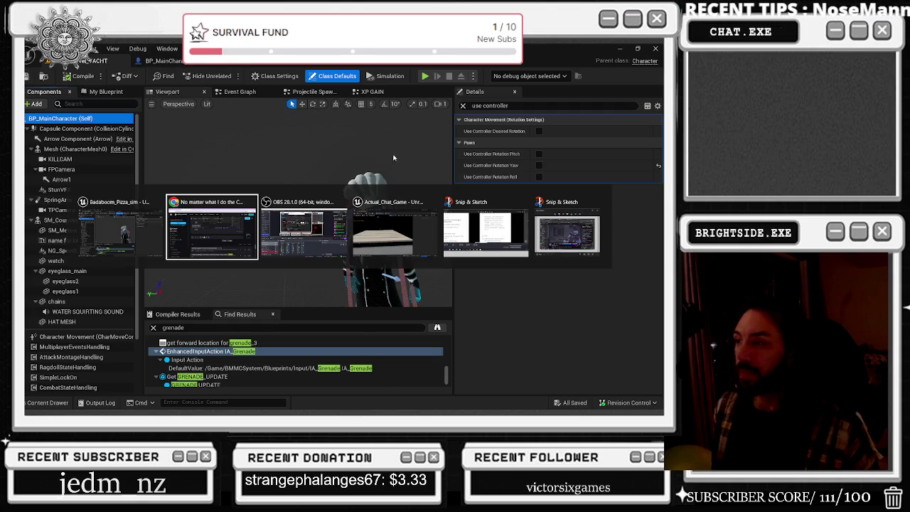
pyautogui.hotkey('alt', 'Tab')
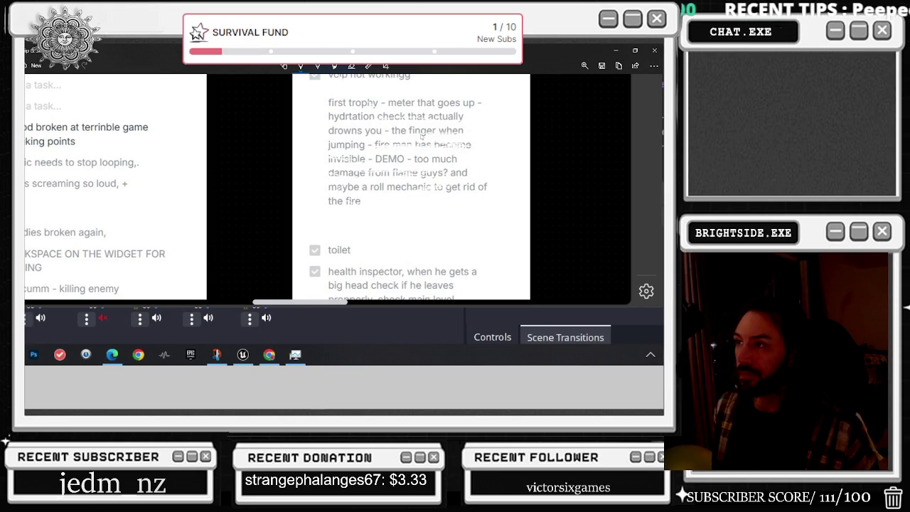
pyautogui.click(618, 51)
pyautogui.hotkey('alt', 'Tab')
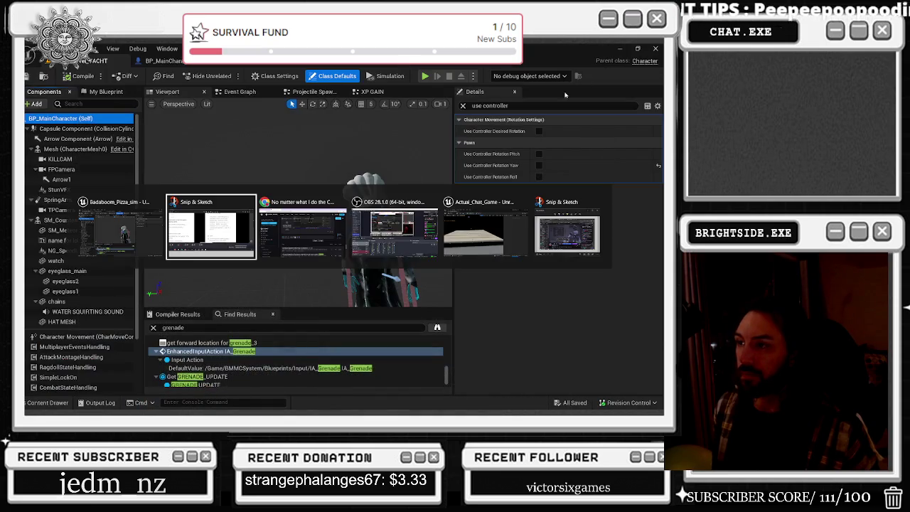
pyautogui.click(480, 241)
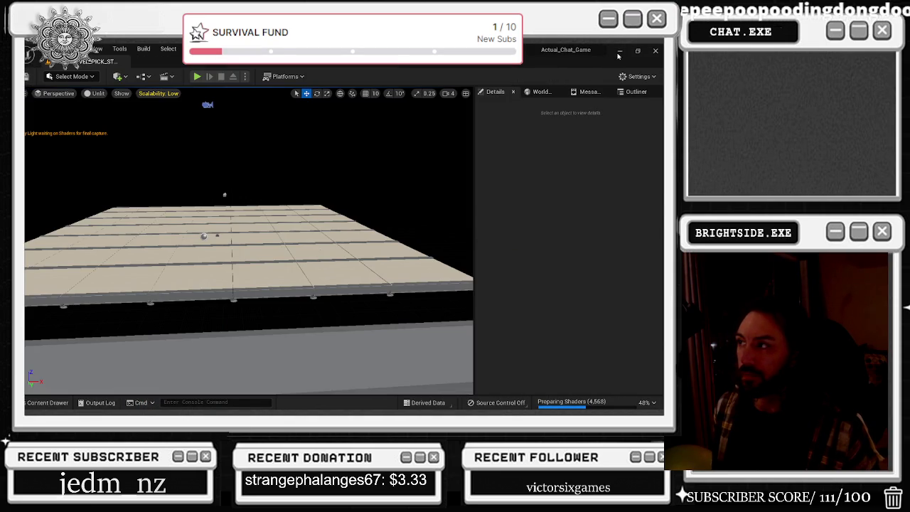
pyautogui.click(620, 52)
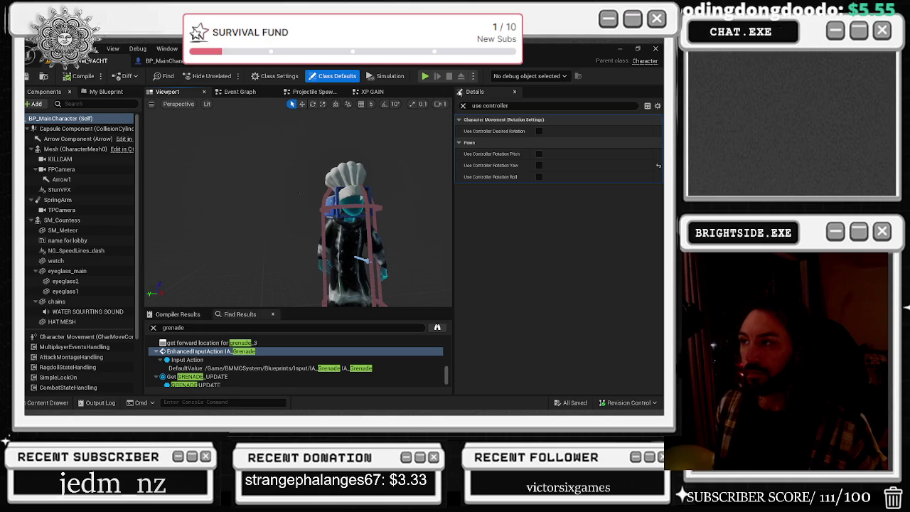
pyautogui.click(462, 106)
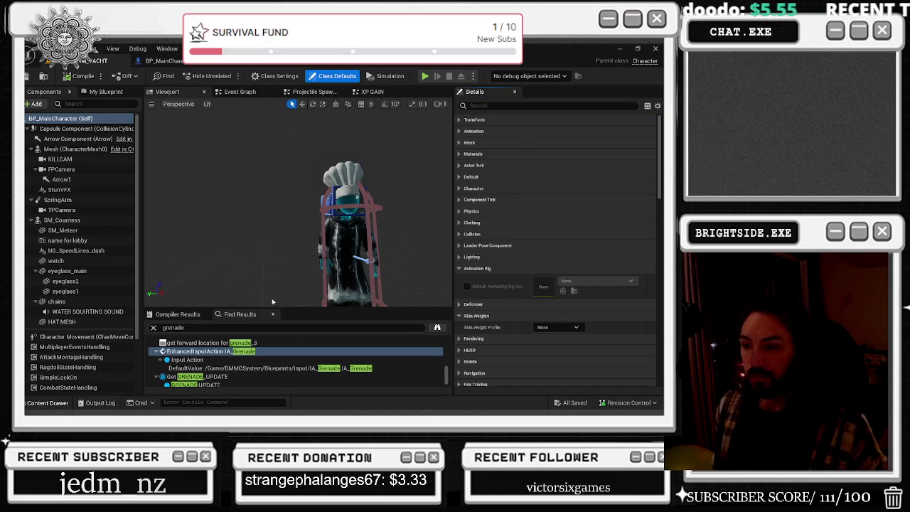
# Search the Content Drawer for 'blocking' and open A_BlockLoop in the Reference Viewer.
pyautogui.hotkey('ctrl', 'space')
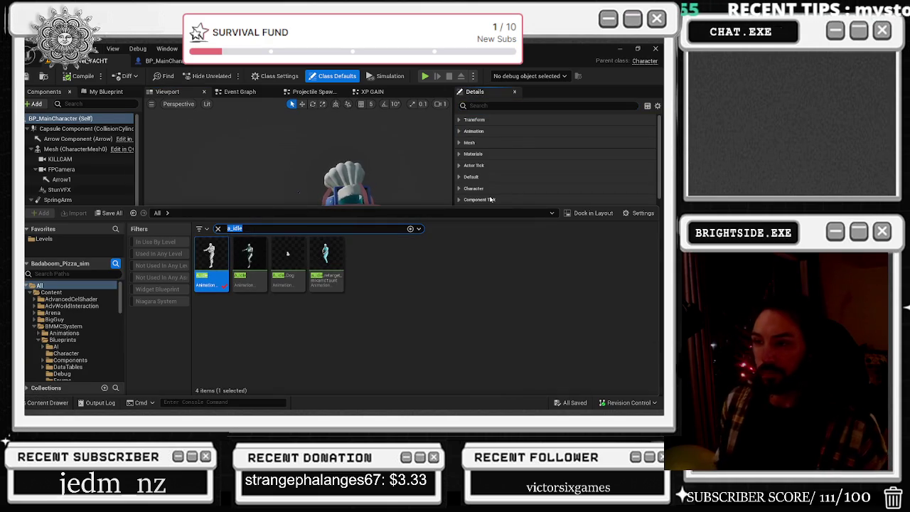
pyautogui.write('sheild')
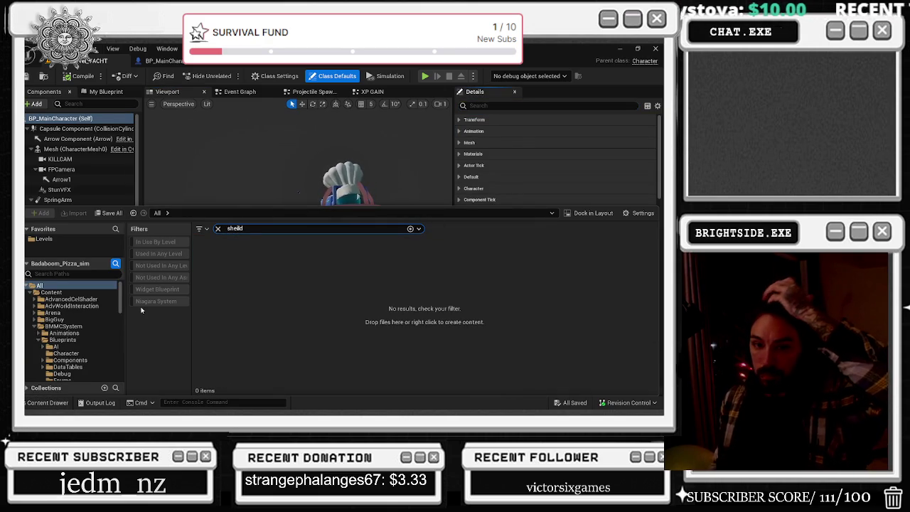
pyautogui.hotkey('ctrl', 'a')
pyautogui.write('blocking')
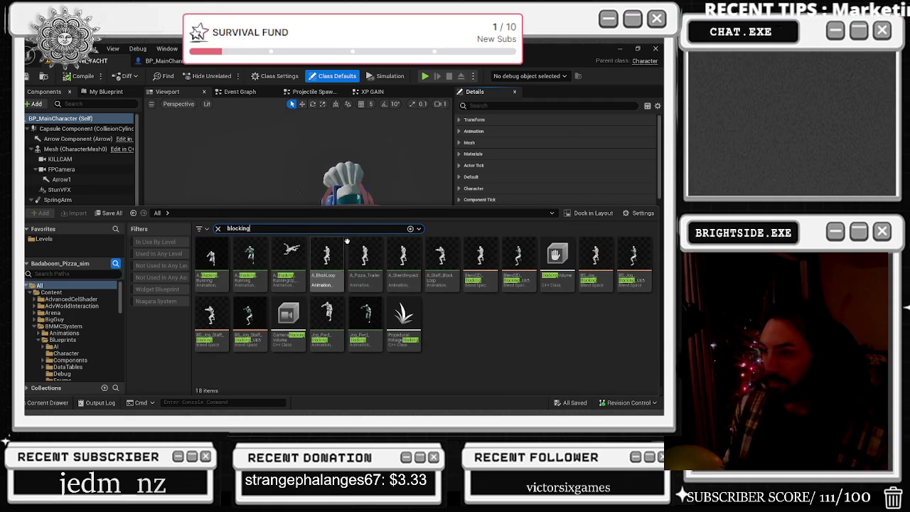
pyautogui.rightClick(327, 262)
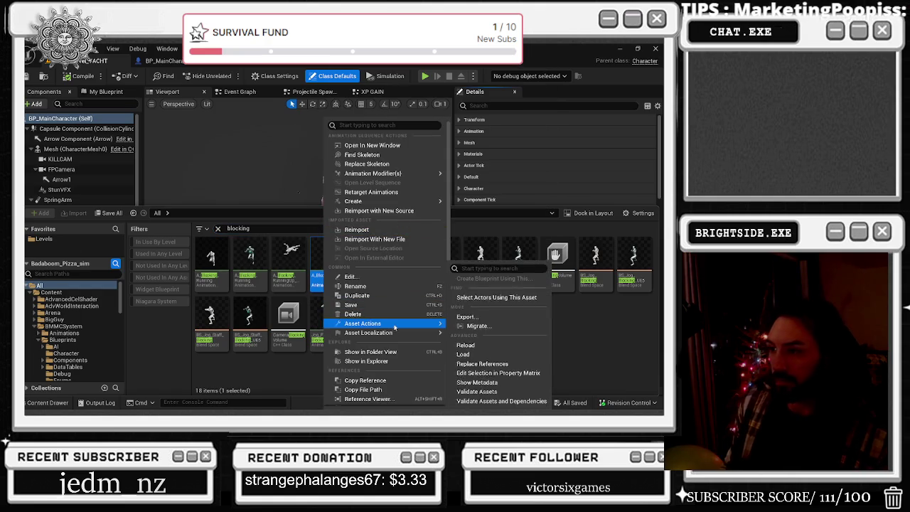
pyautogui.click(406, 399)
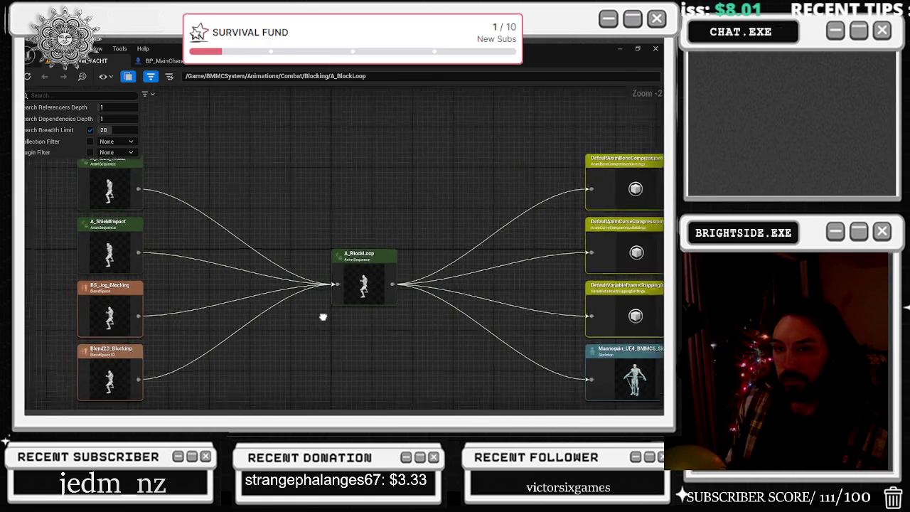
# Open A_BlockLoop from its node's context menu, then return to its reference graph and pan to the referencers.
pyautogui.rightClick(402, 323)
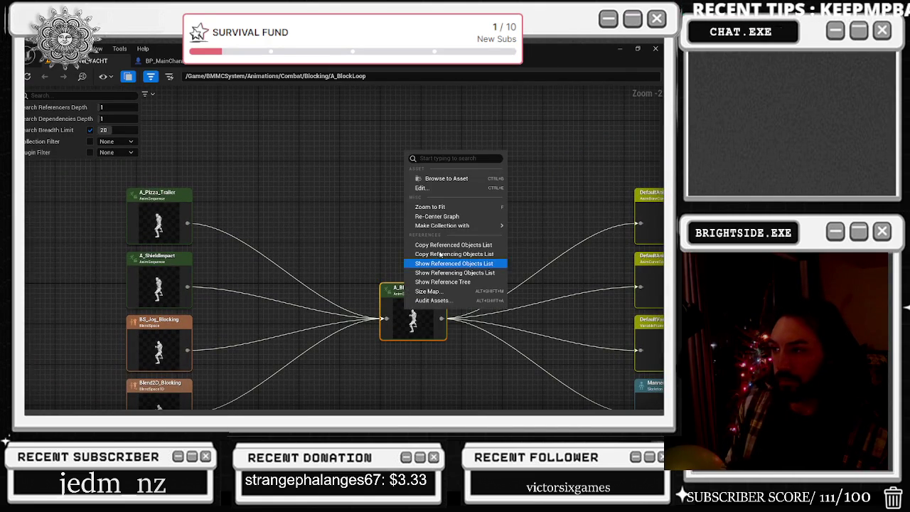
pyautogui.click(435, 192)
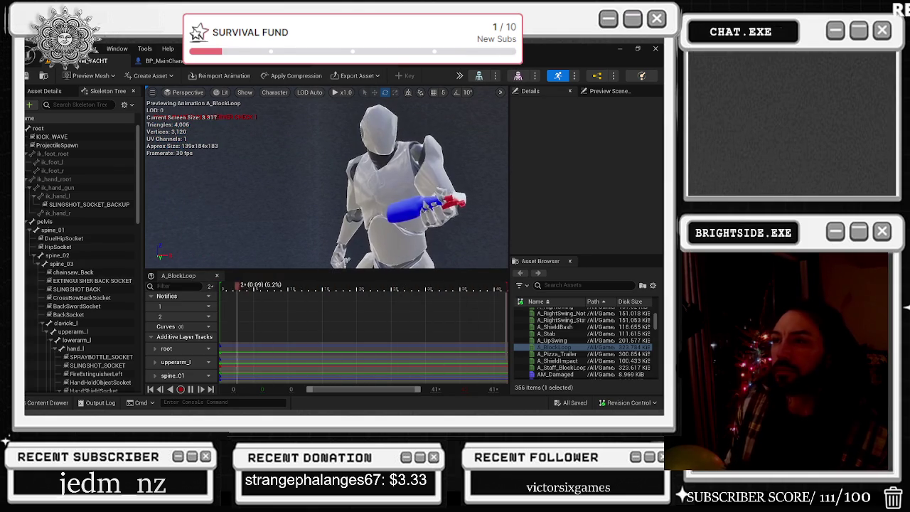
pyautogui.click(356, 60)
pyautogui.moveTo(259, 196); pyautogui.dragTo(295, 142)
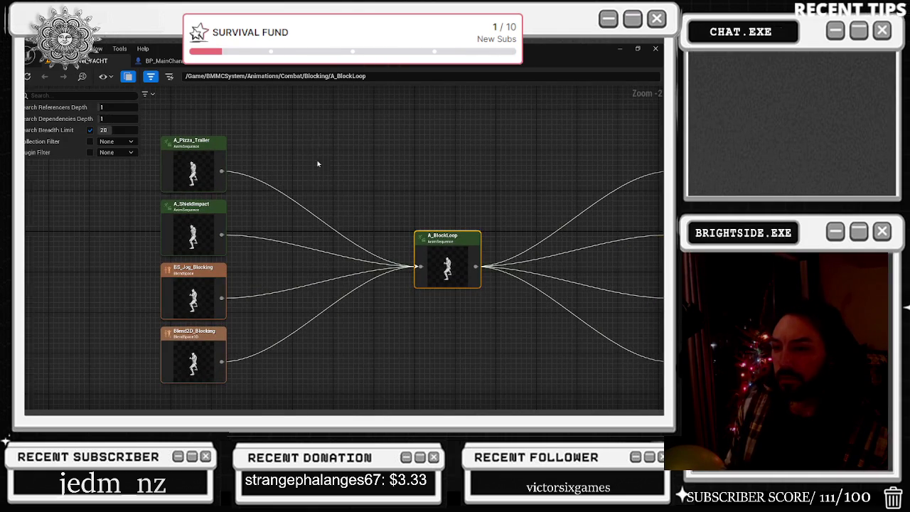
# Re-root the graph on BS_Jog_Blocking, then Jog_Bwd_Rifle_Mod_Block, and open that animation for editing.
pyautogui.doubleClick(209, 293)
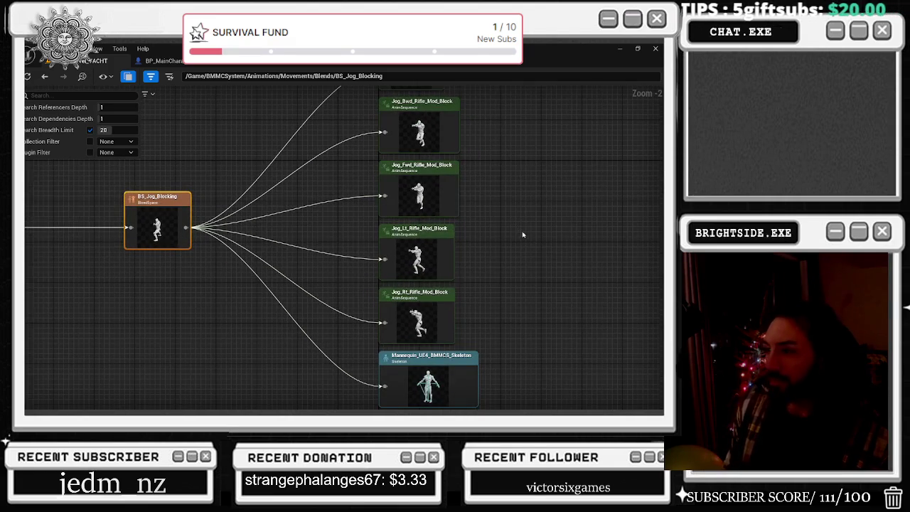
pyautogui.moveTo(490, 325); pyautogui.dragTo(468, 371)
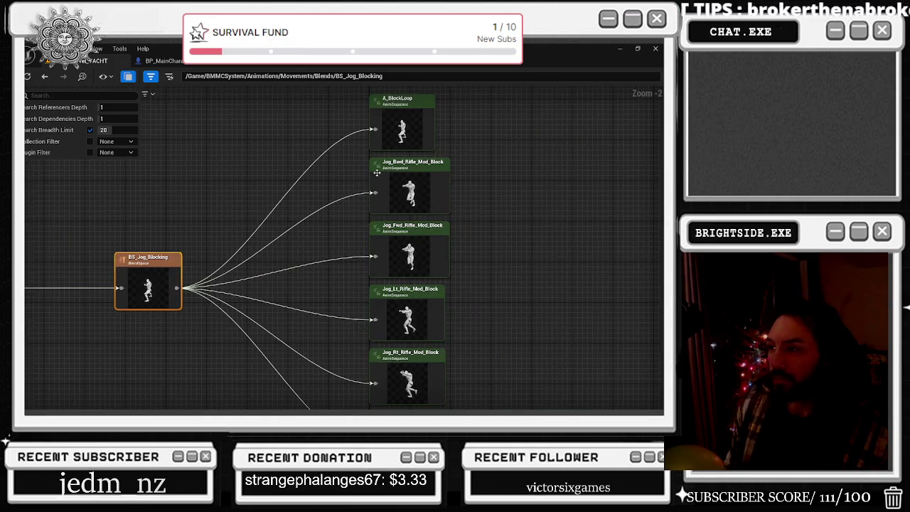
pyautogui.doubleClick(430, 169)
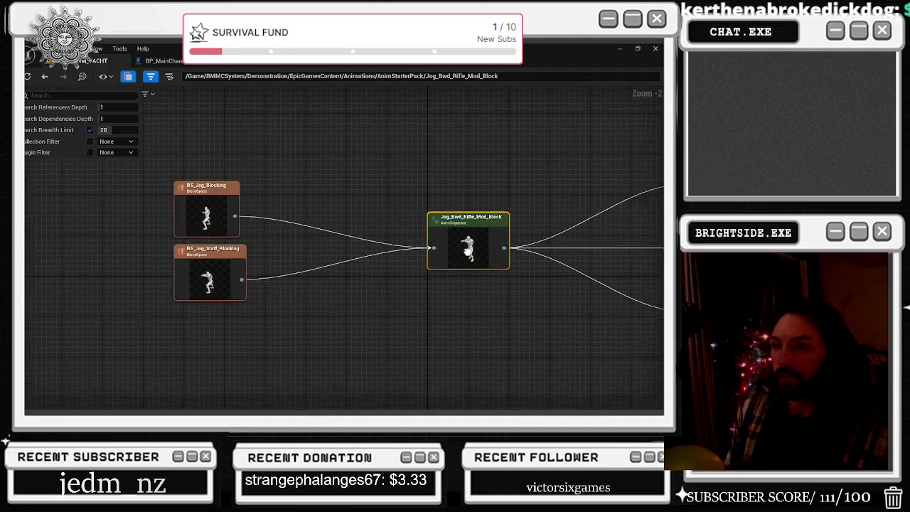
pyautogui.rightClick(494, 264)
pyautogui.click(519, 142)
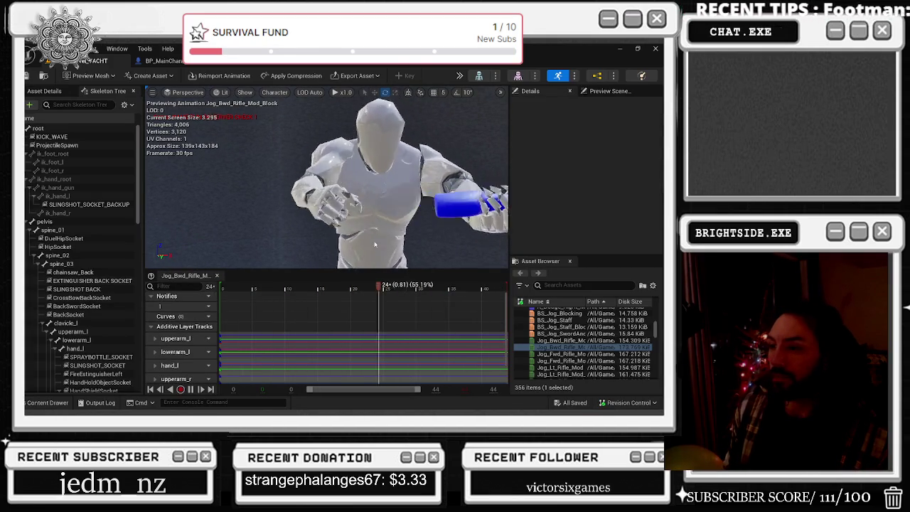
# Inspect the hand_l curves and transforms, then select the hand_r bone.
pyautogui.scroll(-1, 187, 347)
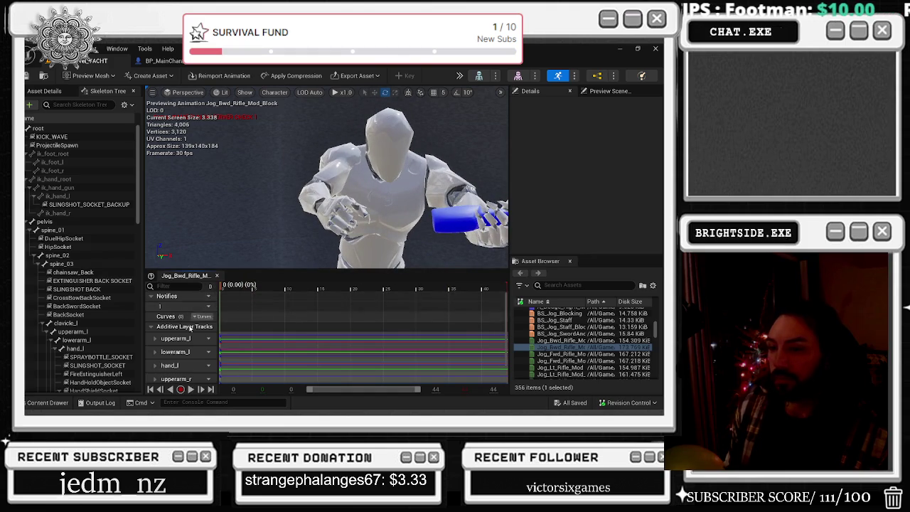
pyautogui.scroll(-1, 187, 347)
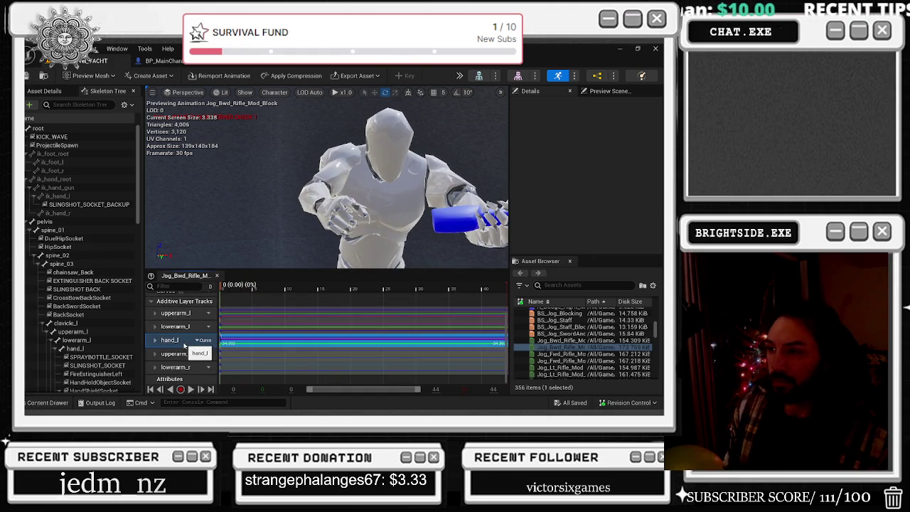
pyautogui.doubleClick(184, 344)
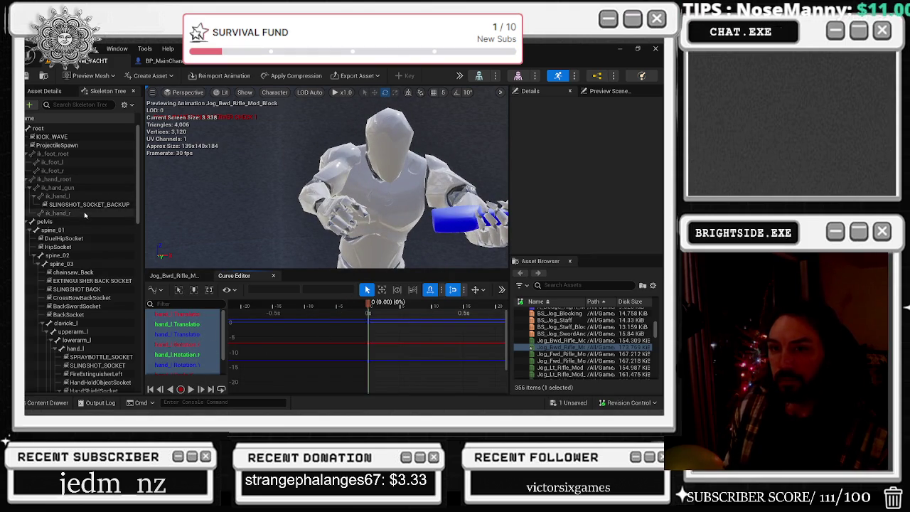
pyautogui.scroll(-2, 108, 320)
pyautogui.click(96, 321)
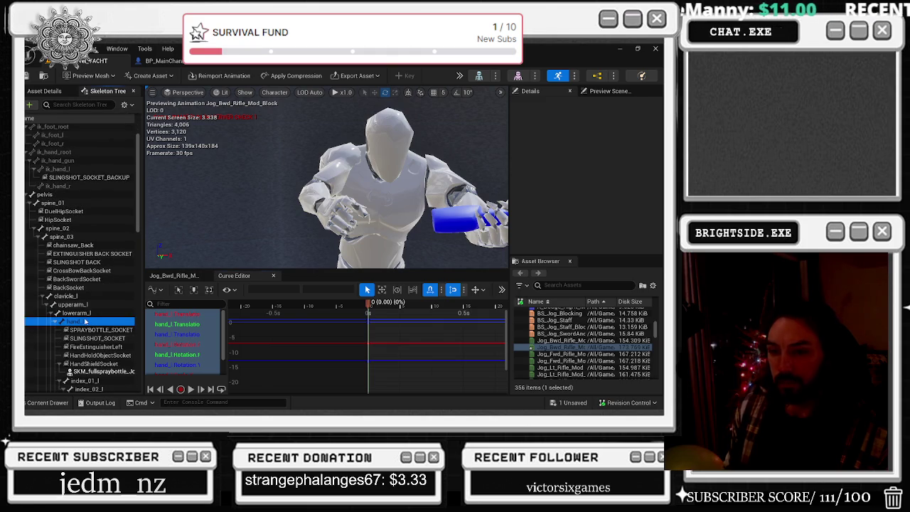
pyautogui.scroll(-2, 90, 320)
pyautogui.scroll(-8, 90, 320)
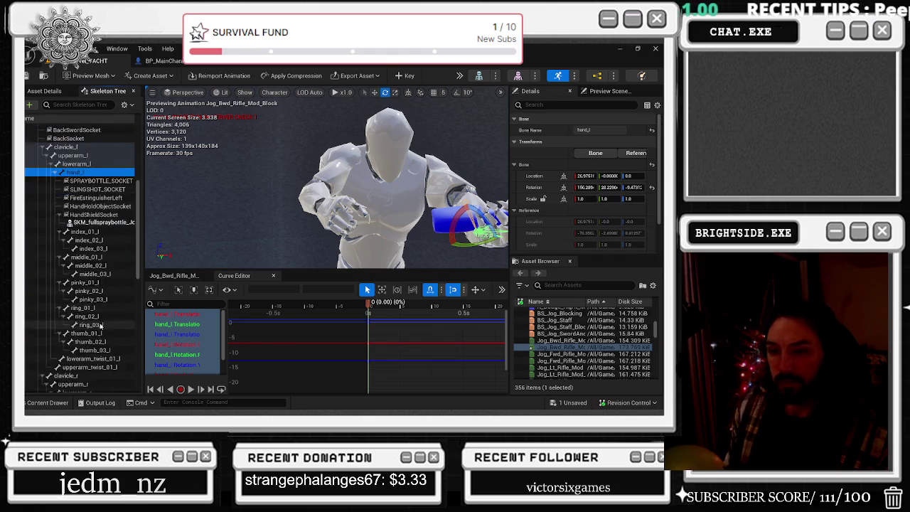
pyautogui.click(80, 320)
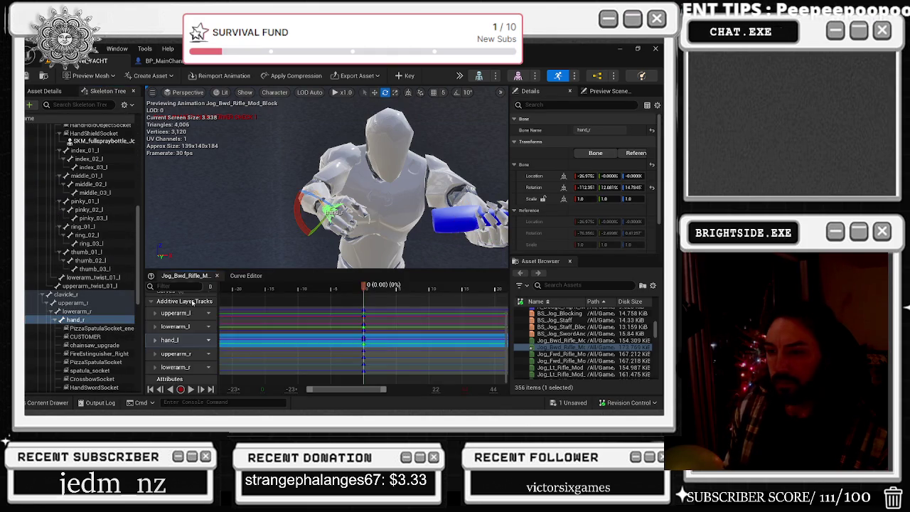
pyautogui.scroll(-1, 189, 365)
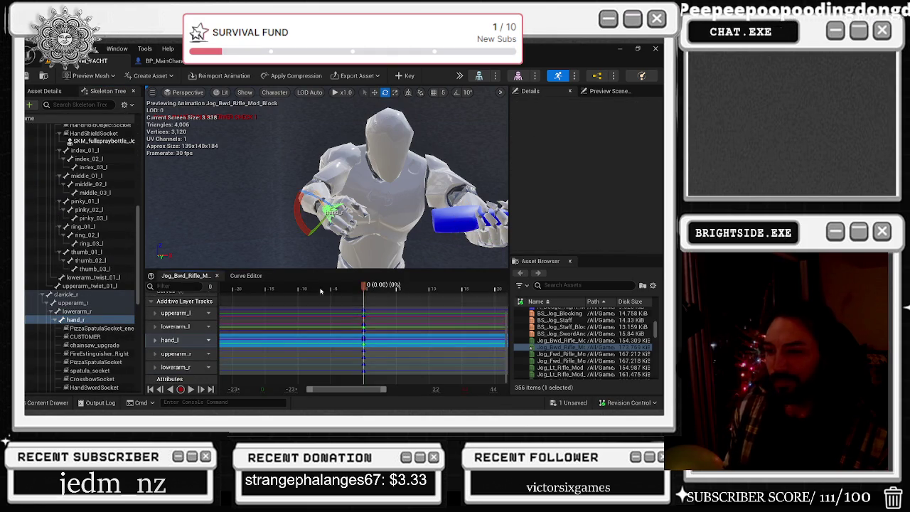
# Frame hand_r at frame 0, try an 18-degree rotation, undo it, and play back the pose.
pyautogui.press('Right')
pyautogui.press('Right')
pyautogui.press('Right')
pyautogui.press('Left')
pyautogui.press('Left')
pyautogui.press('Left')
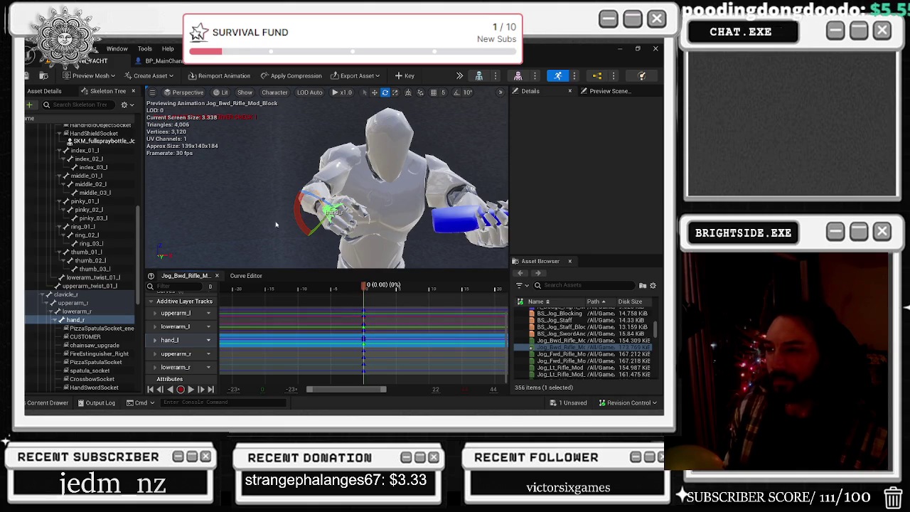
pyautogui.press('f')
pyautogui.moveTo(340, 203); pyautogui.dragTo(350, 225)
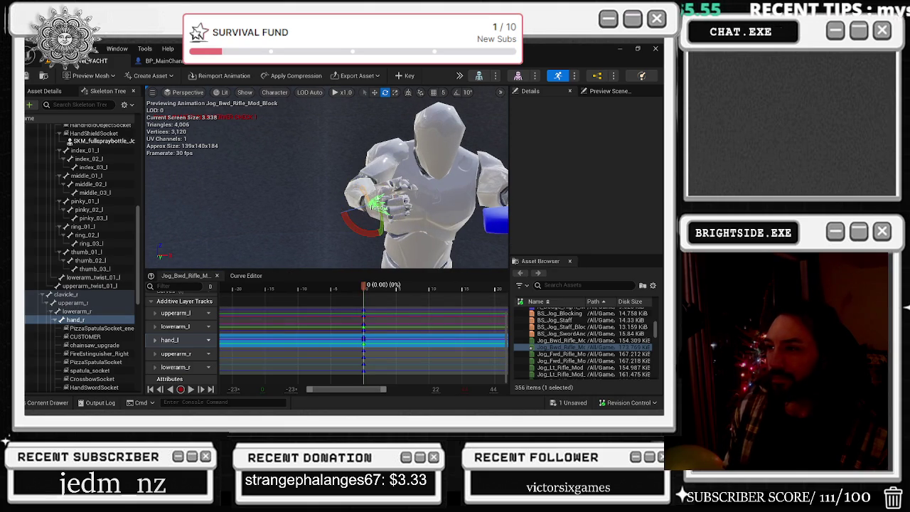
pyautogui.hotkey('ctrl', 'z')
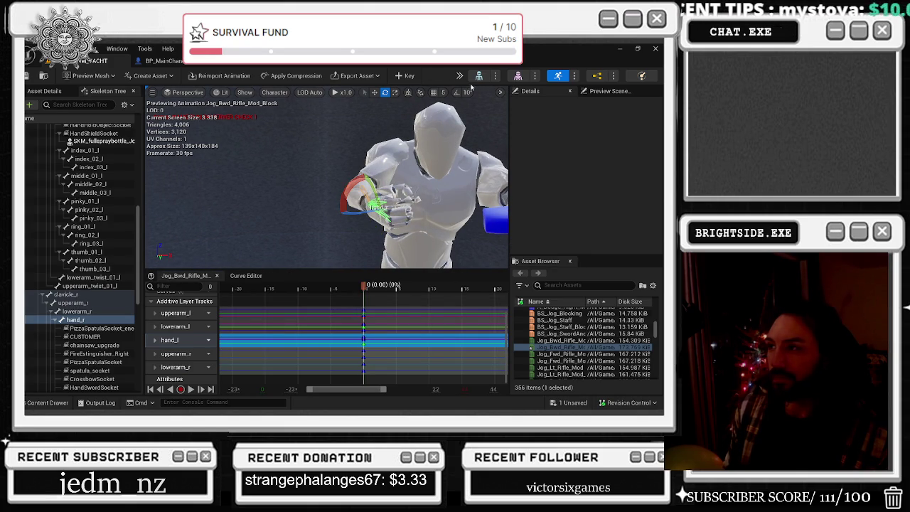
pyautogui.click(329, 296)
pyautogui.press('space')
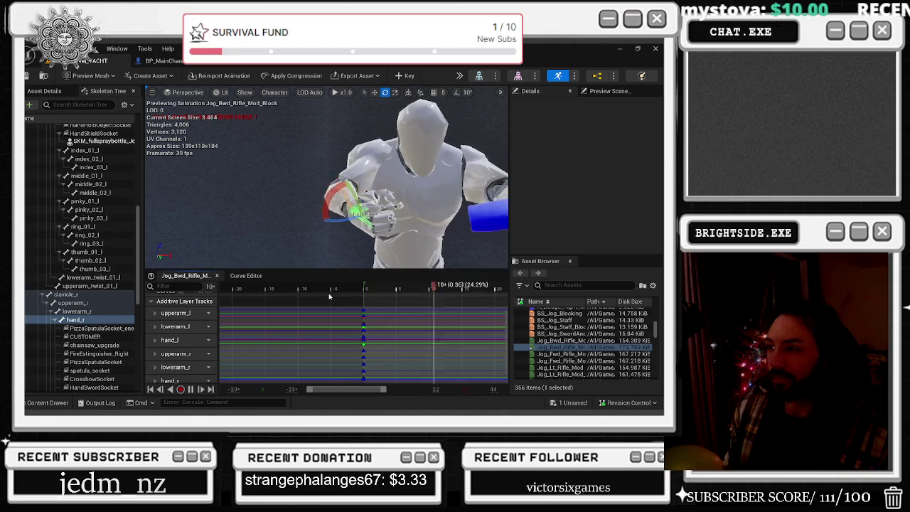
pyautogui.press('space')
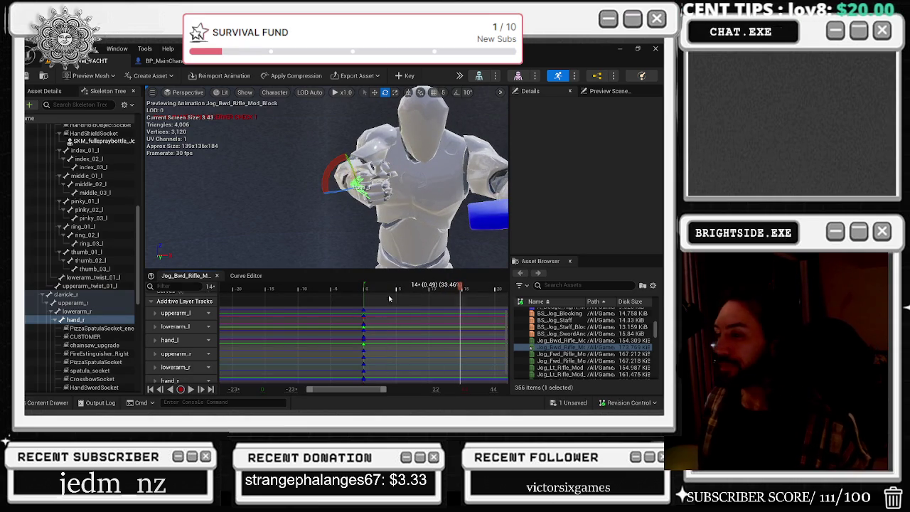
pyautogui.press('space')
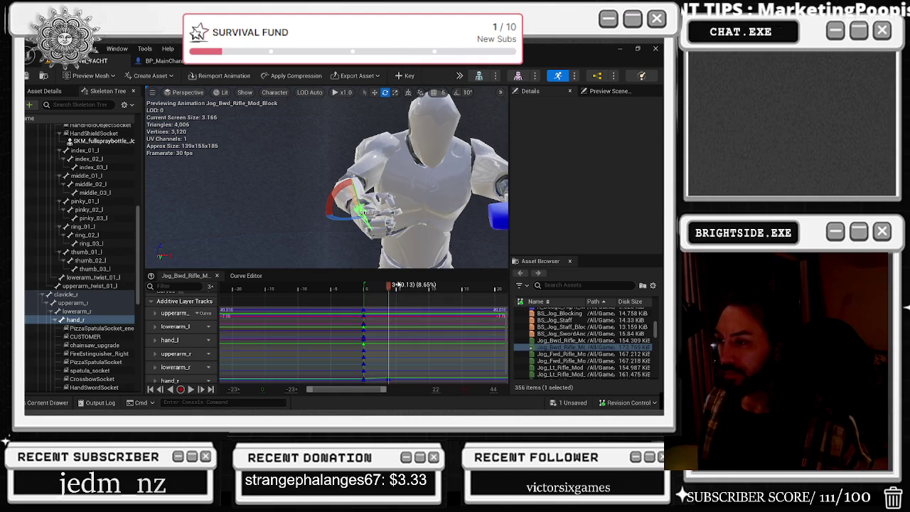
# Undo the last hand_r key, save Jog_Bwd_Rifle_Mod_Block, review playback, and close its editor.
pyautogui.hotkey('ctrl', 'z')
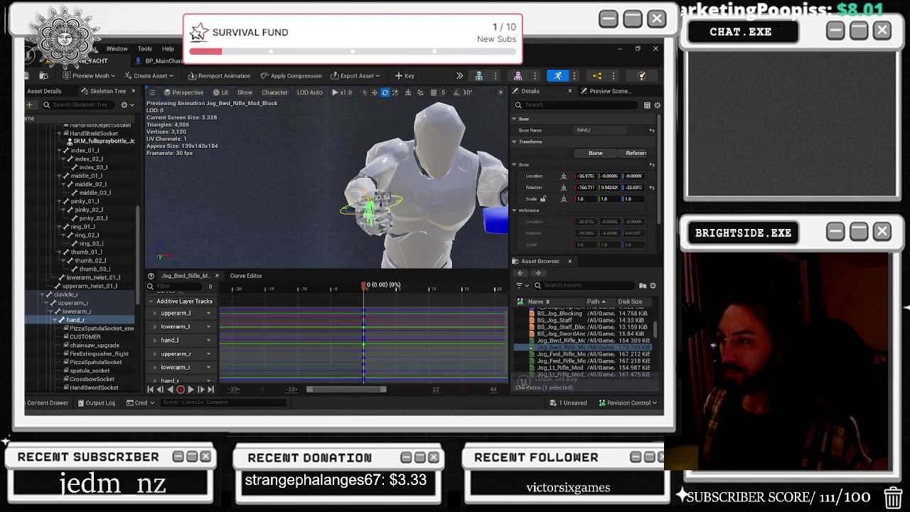
pyautogui.hotkey('ctrl', 's')
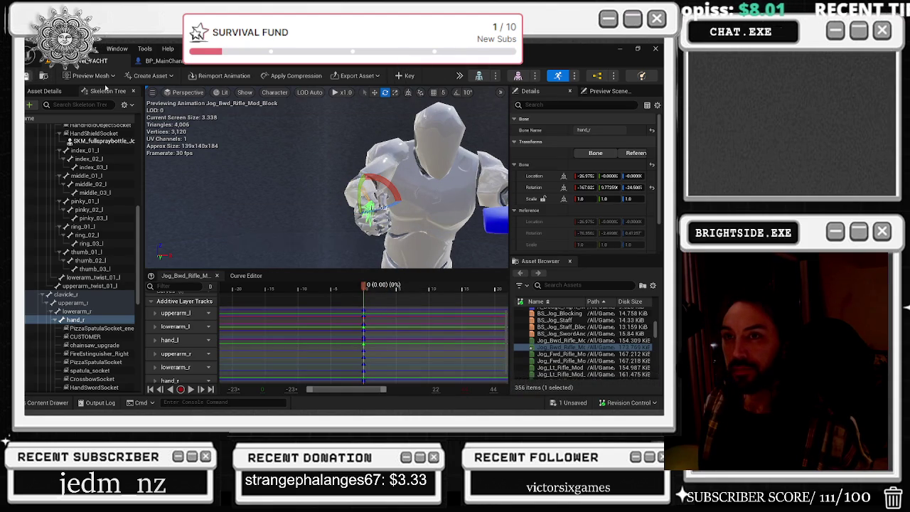
pyautogui.press('space')
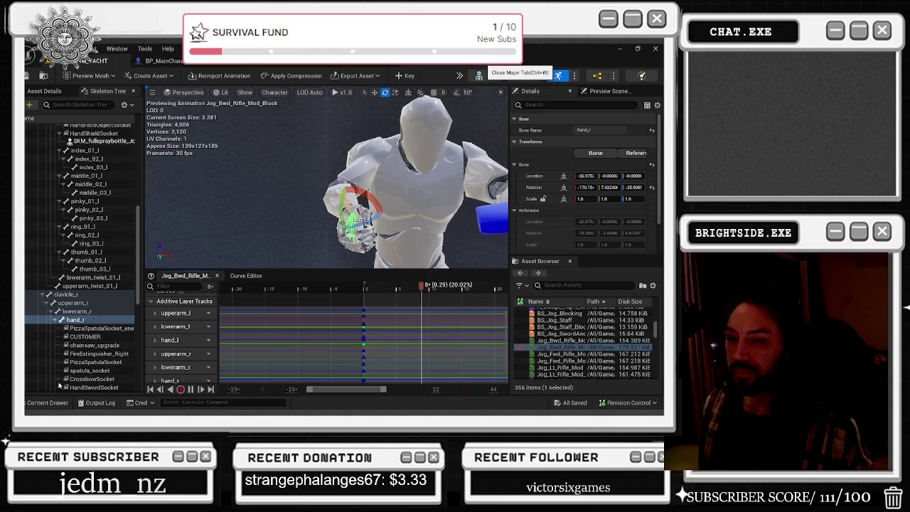
pyautogui.hotkey('ctrl', 'w')
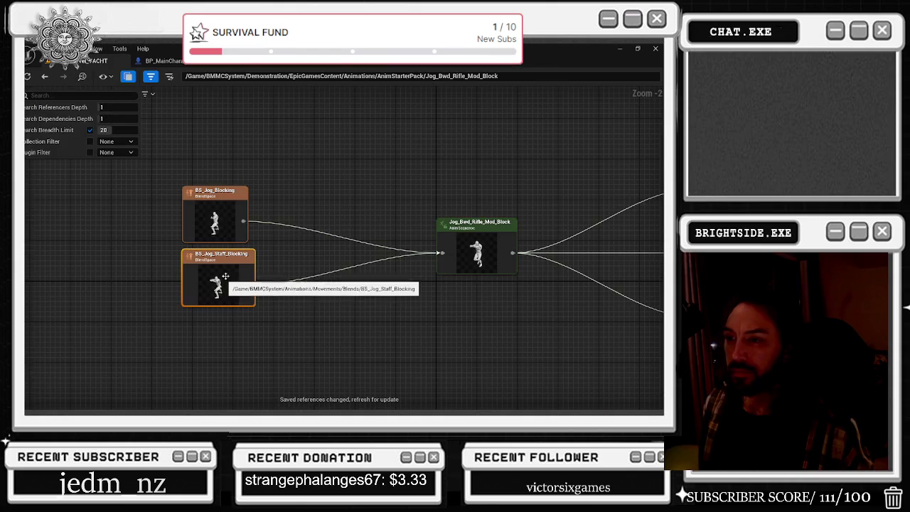
# Re-centre the reference graph on BS_Jog_Blocking and open Jog_Bwd_Rifle_Mod_Block for editing.
pyautogui.doubleClick(235, 223)
pyautogui.moveTo(385, 190)
pyautogui.mouseDown()
pyautogui.moveTo(349, 226)
pyautogui.moveTo(407, 191)
pyautogui.mouseUp()
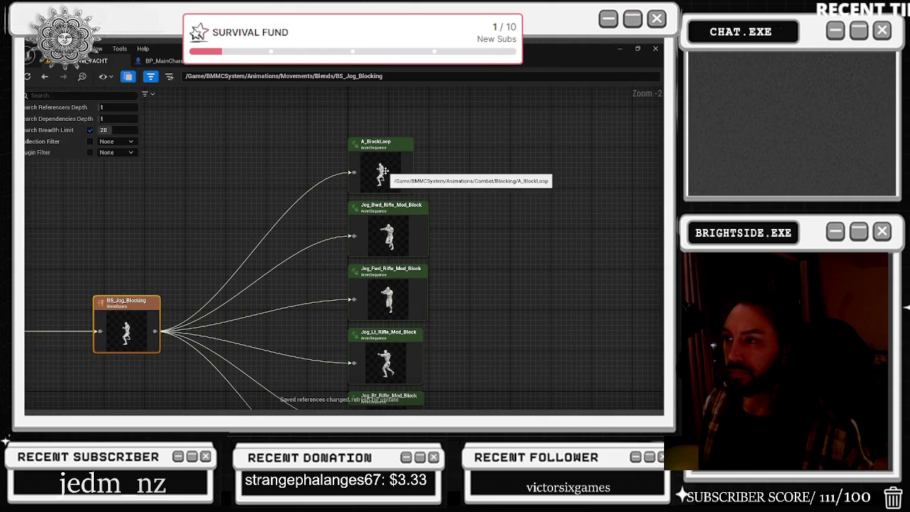
pyautogui.rightClick(402, 248)
pyautogui.click(417, 285)
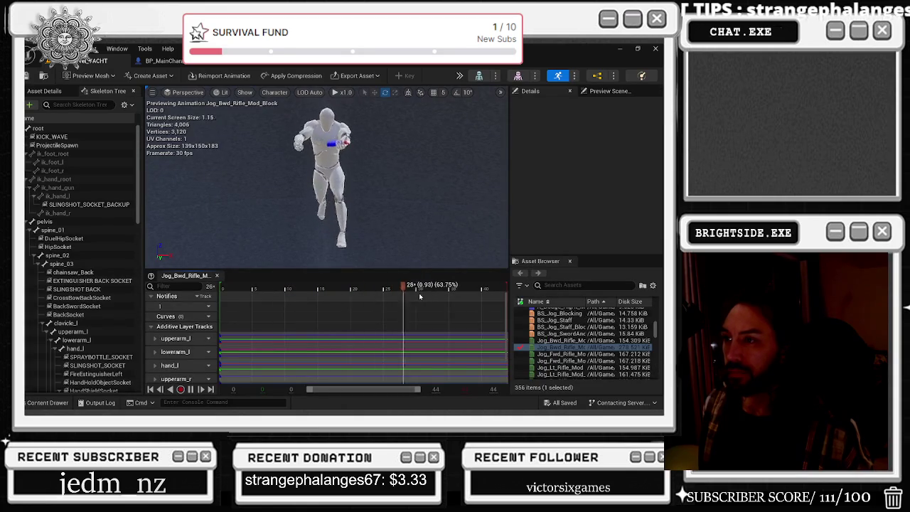
# Review the hand_r curves, close the editor, and open Jog_Fwd_Rifle_Mod_Block for editing.
pyautogui.scroll(5, 406, 225)
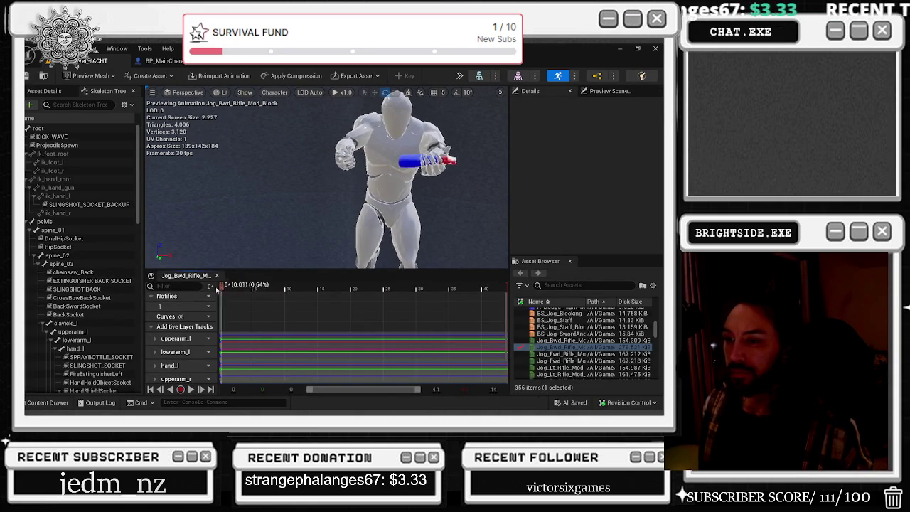
pyautogui.scroll(-3, 185, 359)
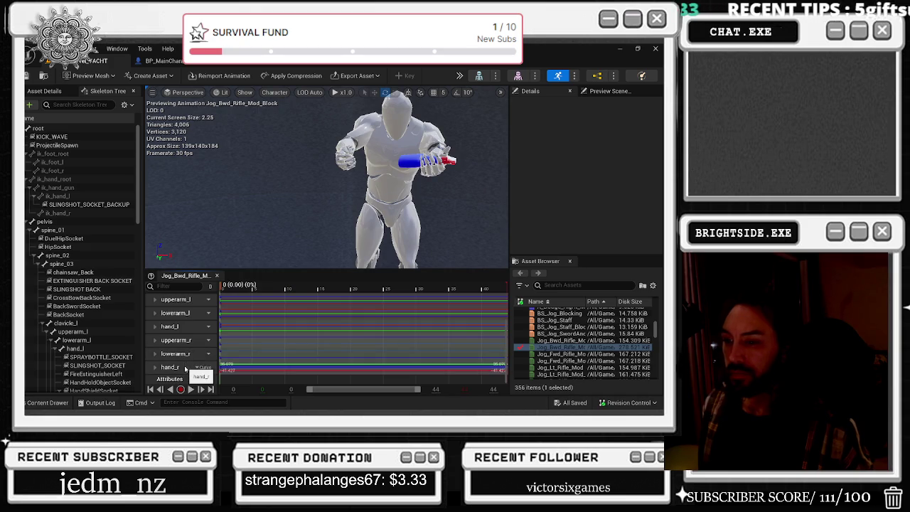
pyautogui.doubleClick(185, 368)
pyautogui.moveTo(396, 301)
pyautogui.mouseDown()
pyautogui.moveTo(423, 301)
pyautogui.moveTo(362, 311)
pyautogui.mouseUp()
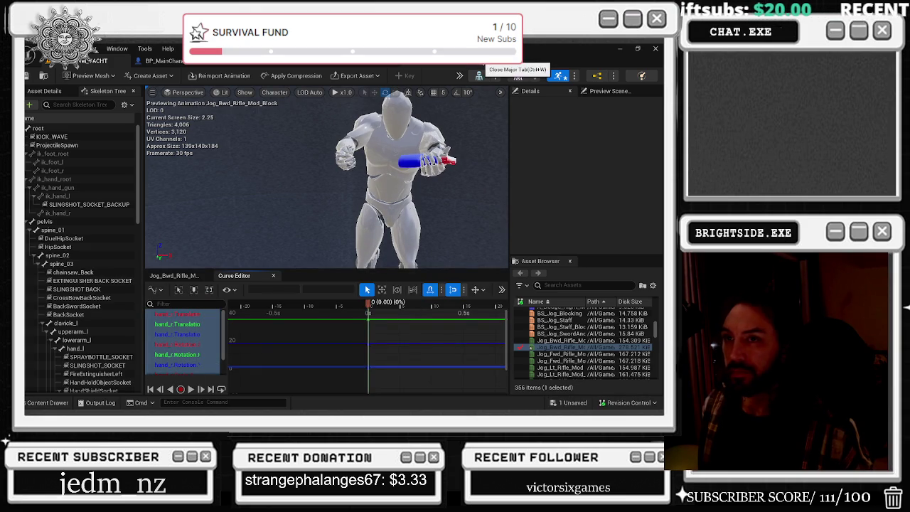
pyautogui.click(299, 67)
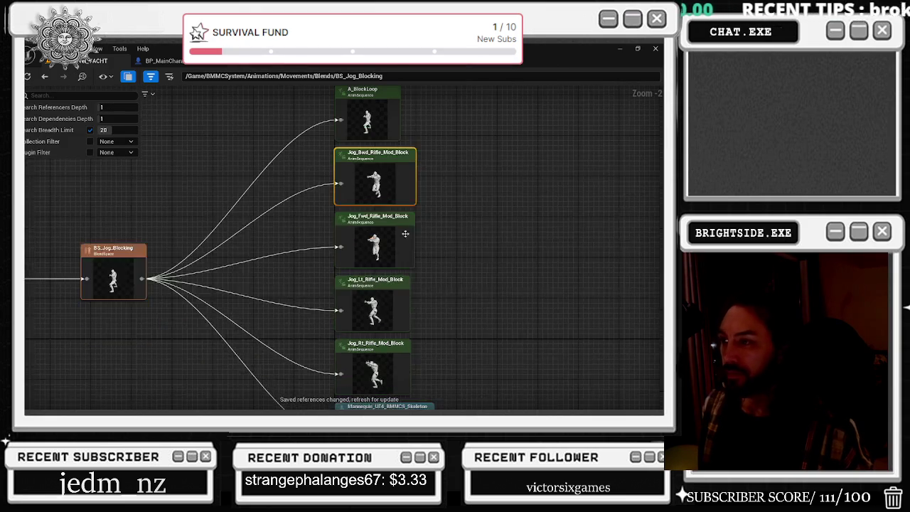
pyautogui.rightClick(377, 239)
pyautogui.click(389, 277)
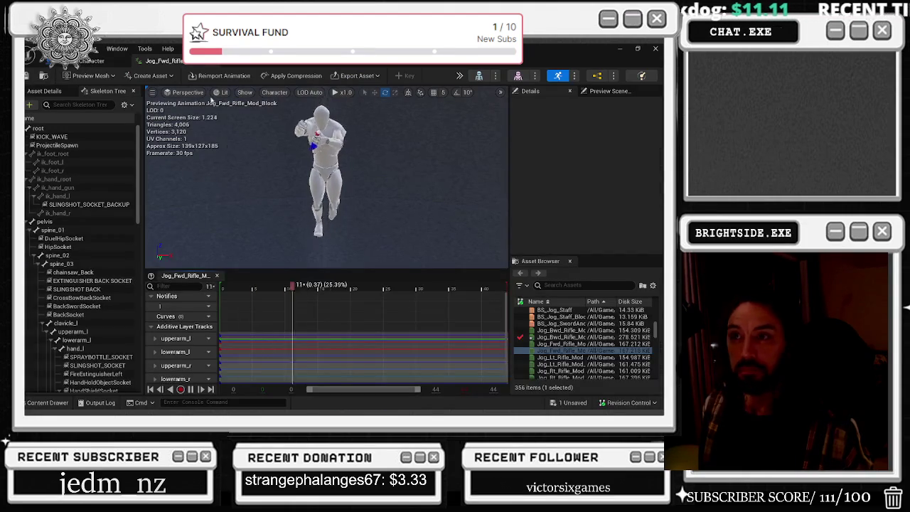
# Stop the preview at the first frame and select the hand_r bone.
pyautogui.scroll(2, 300, 248)
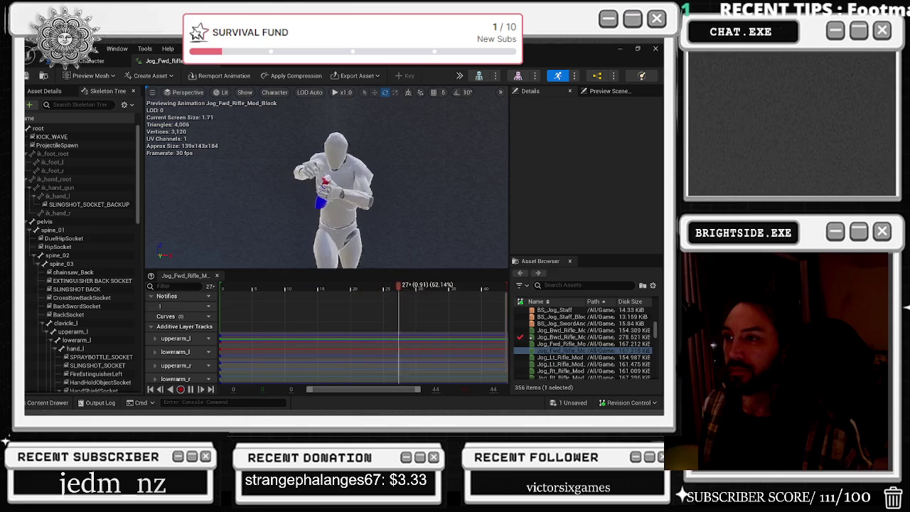
pyautogui.click(217, 287)
pyautogui.click(215, 288)
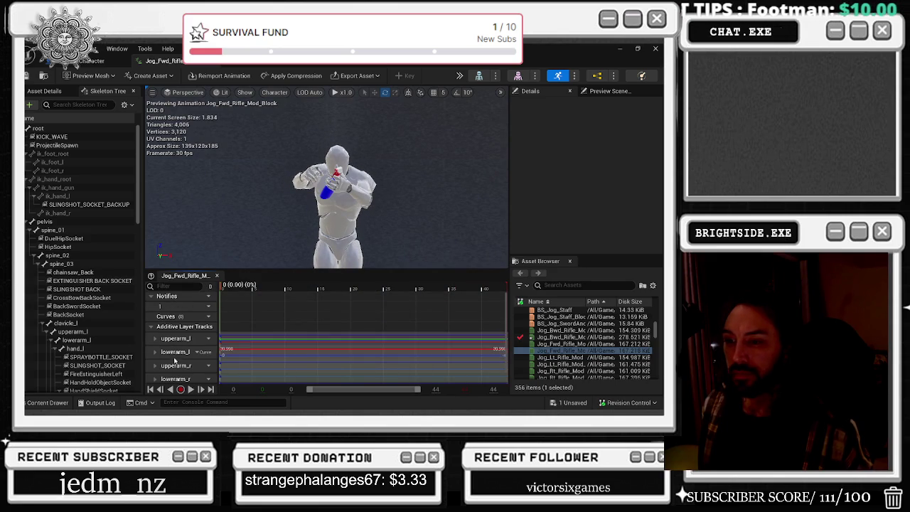
pyautogui.scroll(-1, 186, 364)
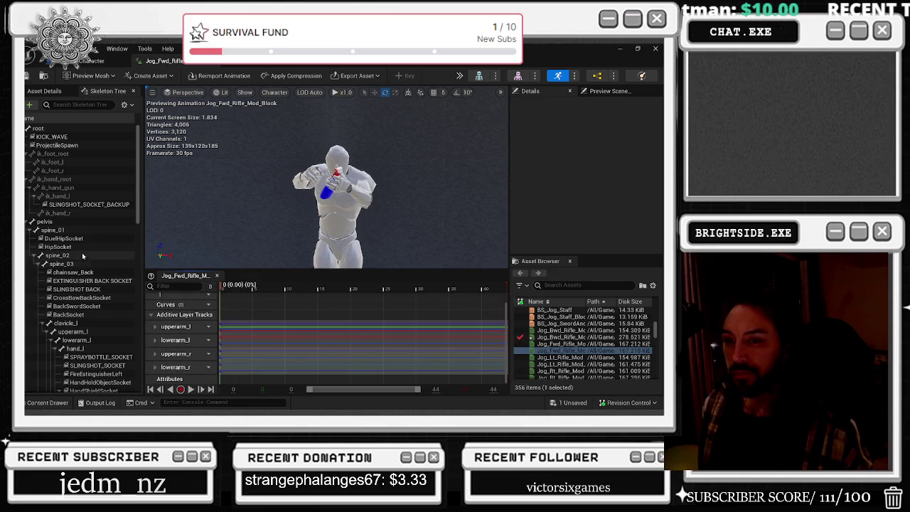
pyautogui.scroll(-10, 83, 323)
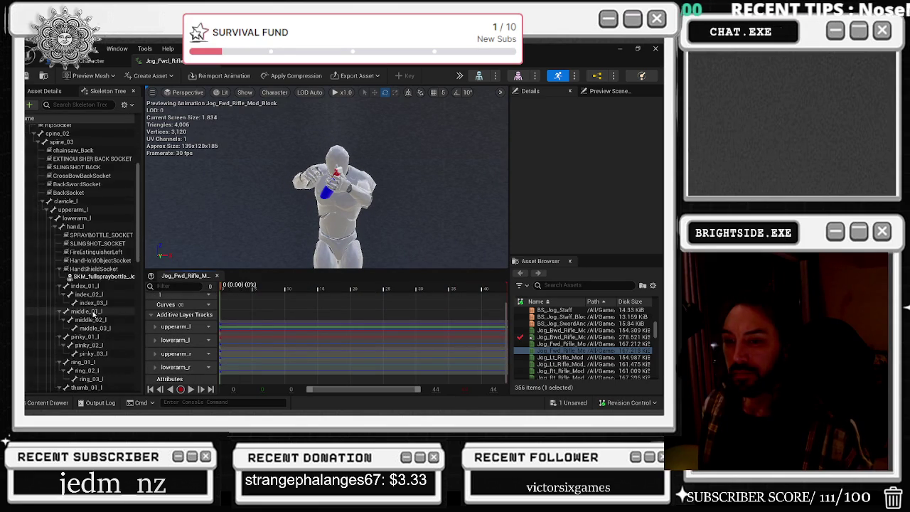
pyautogui.click(77, 332)
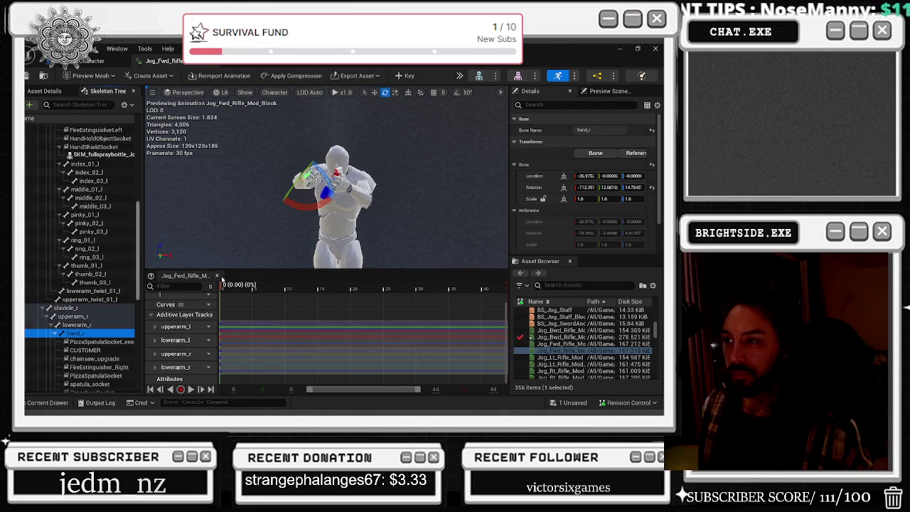
# Rotate hand_r, key the pose, play it back, then undo that key.
pyautogui.moveTo(323, 192)
pyautogui.mouseDown()
pyautogui.moveTo(327, 149)
pyautogui.moveTo(319, 148)
pyautogui.mouseUp()
pyautogui.moveTo(327, 213); pyautogui.dragTo(256, 184)
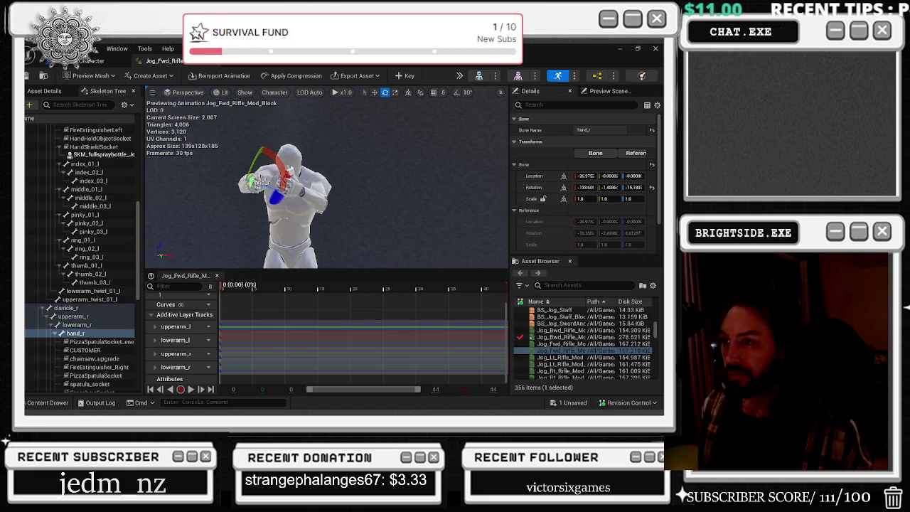
pyautogui.click(404, 76)
pyautogui.press('space')
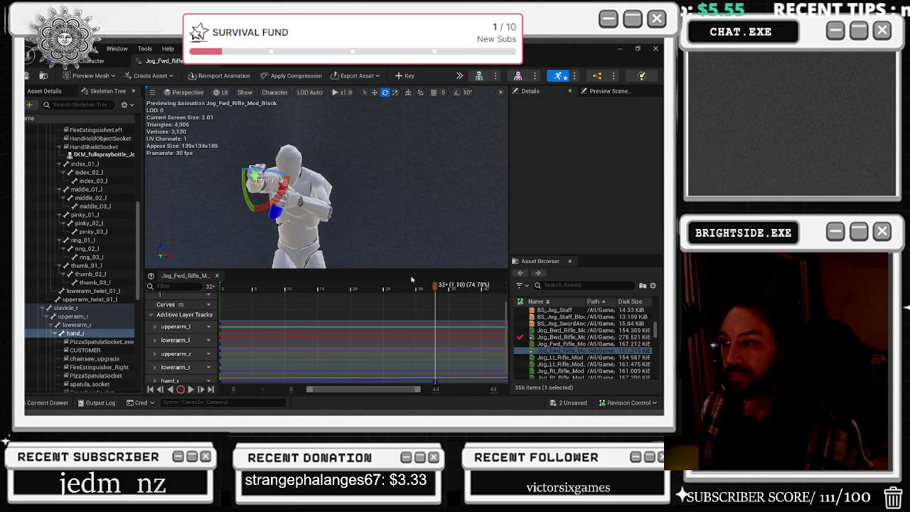
pyautogui.hotkey('ctrl', 'z')
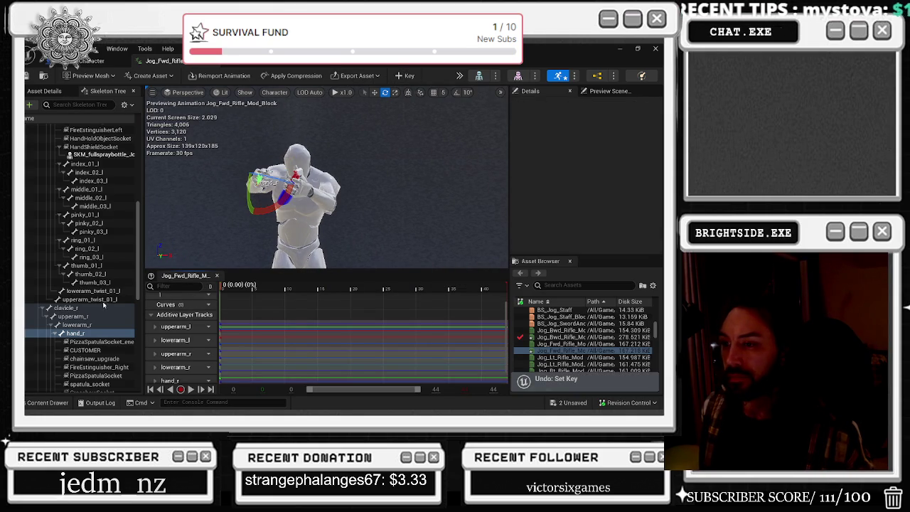
# Rotate the right hand into a new pose, preview it, and fine-tune the rotation from frame 0.
pyautogui.press('e')
pyautogui.moveTo(248, 146); pyautogui.dragTo(271, 182)
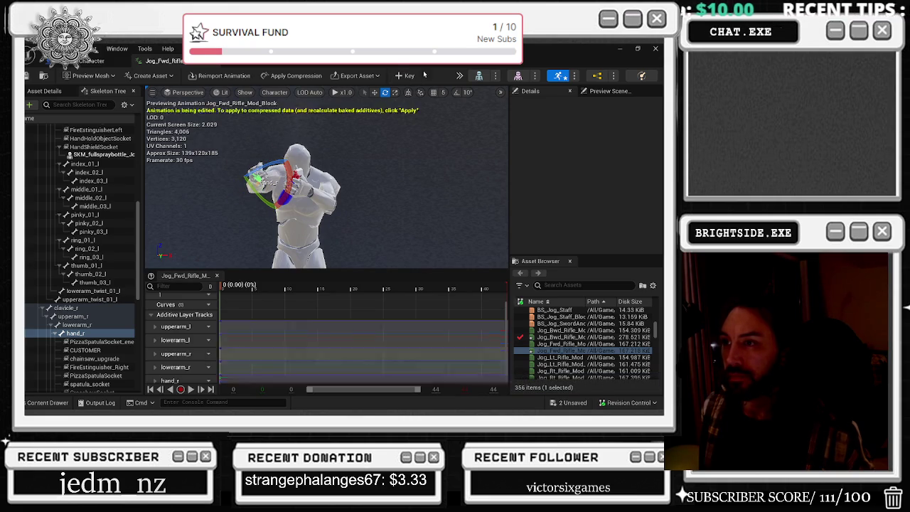
pyautogui.press('space')
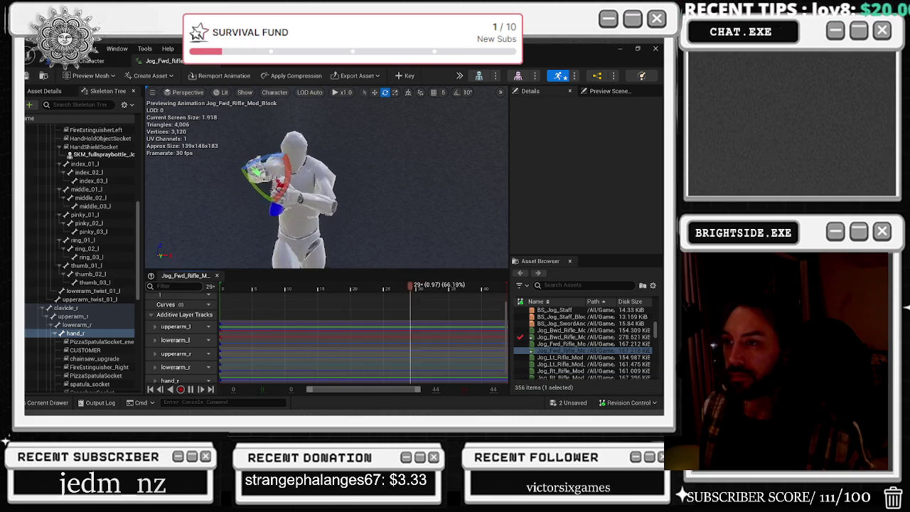
pyautogui.moveTo(237, 198); pyautogui.dragTo(241, 186)
pyautogui.moveTo(287, 293); pyautogui.dragTo(177, 292)
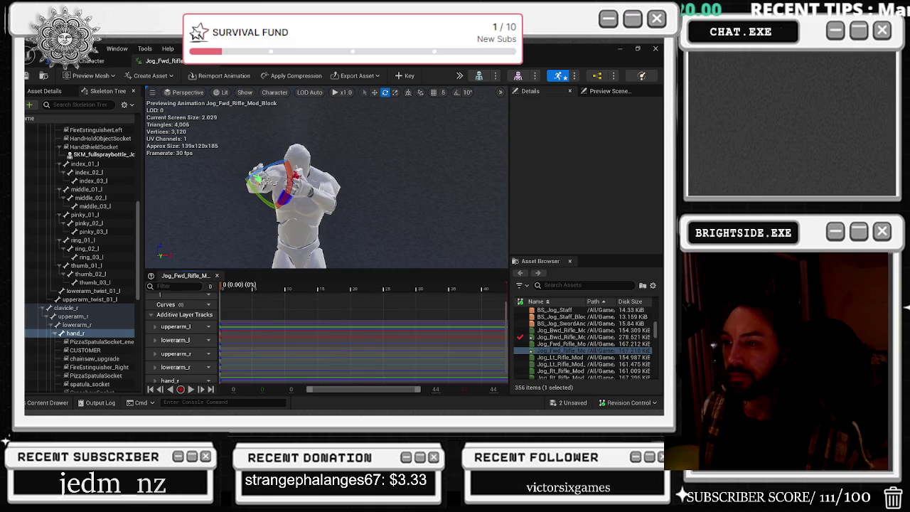
pyautogui.moveTo(256, 193); pyautogui.dragTo(264, 186)
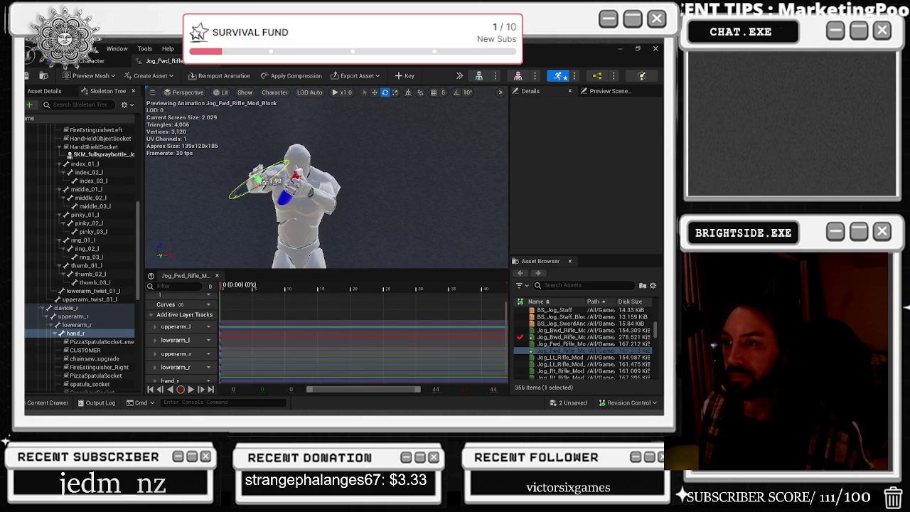
# Save the animation and the remaining unsaved content, then go to BP_MainCharacter.
pyautogui.hotkey('ctrl', 's')
pyautogui.click(581, 407)
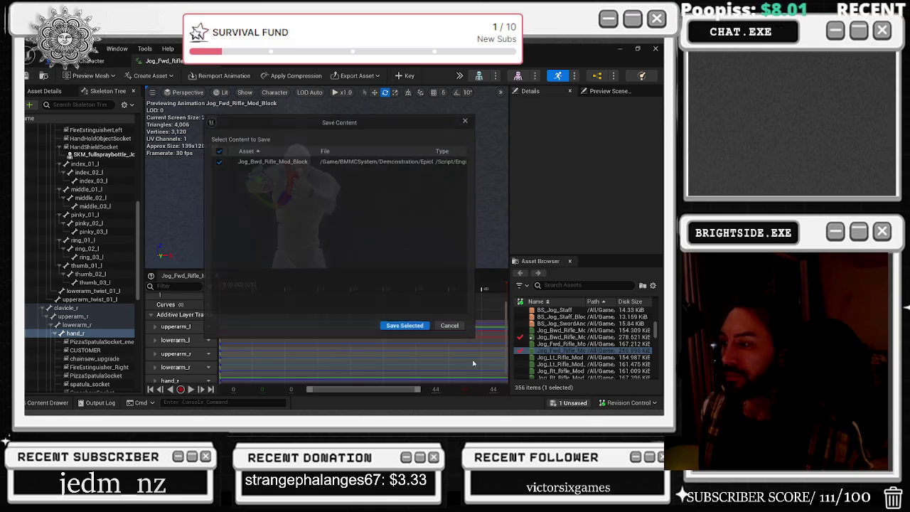
pyautogui.click(411, 330)
pyautogui.click(89, 63)
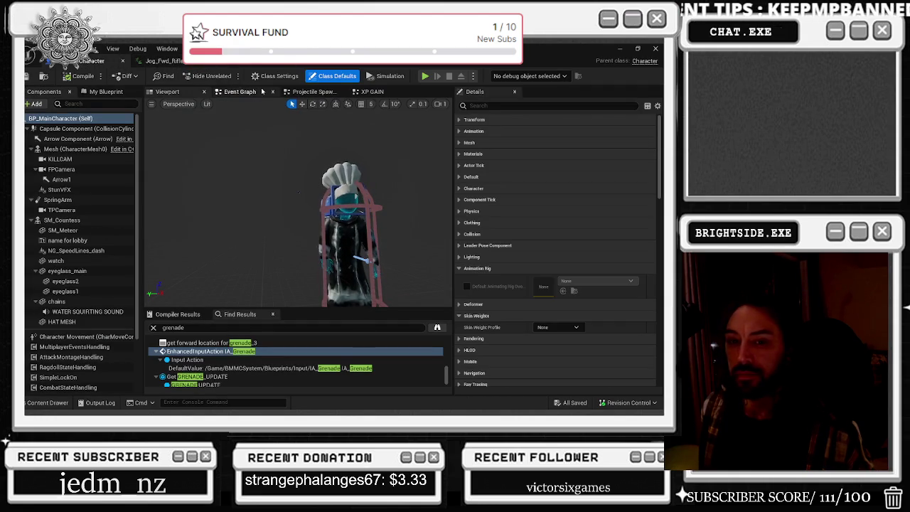
pyautogui.click(619, 49)
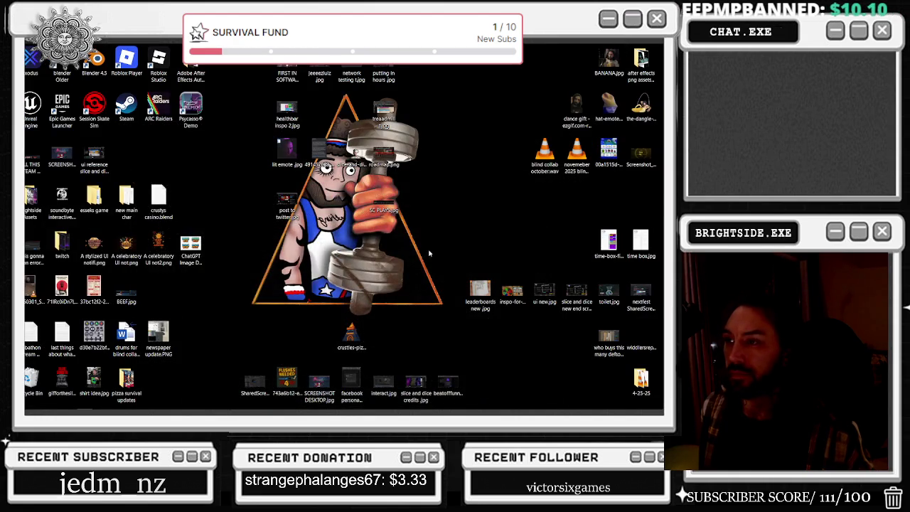
# Back in the editor, start Play In Editor, switch to third-person view, then go to the browser.
pyautogui.hotkey('alt', 'Tab')
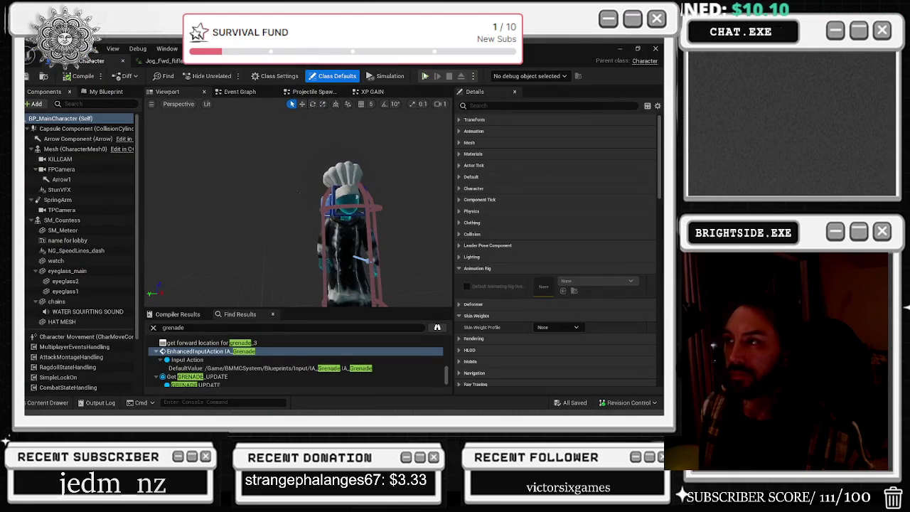
pyautogui.click(425, 77)
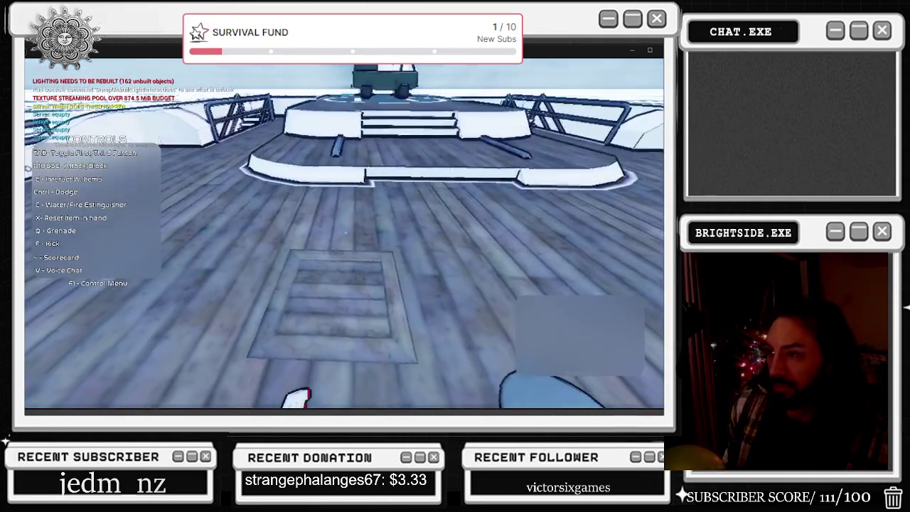
pyautogui.press('Tab')
pyautogui.press('Tab')
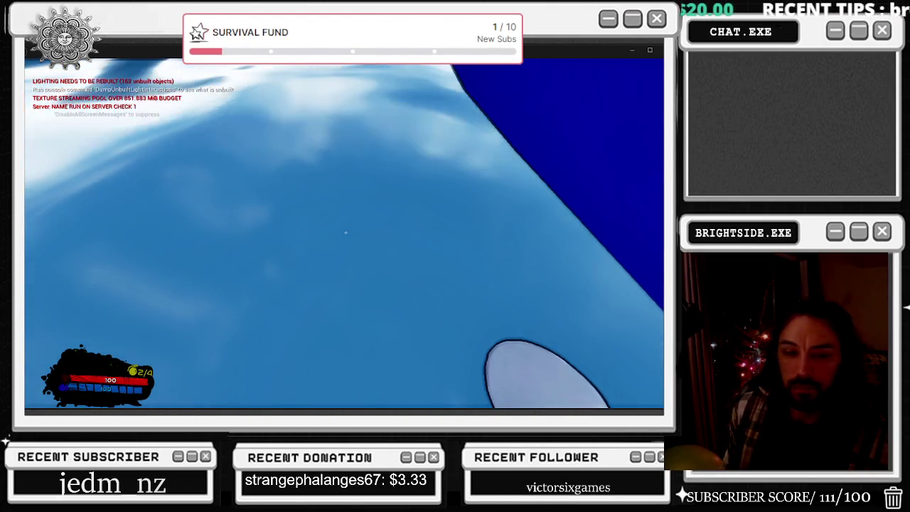
pyautogui.hotkey('alt', 'Tab')
pyautogui.hotkey('alt', 'Tab')
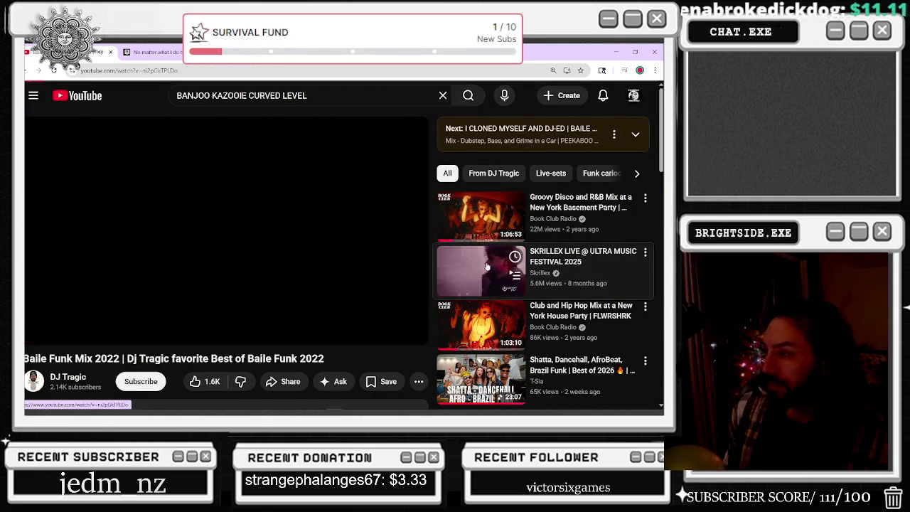
# Put the YouTube video into full screen and then exit full screen.
pyautogui.press('F11')
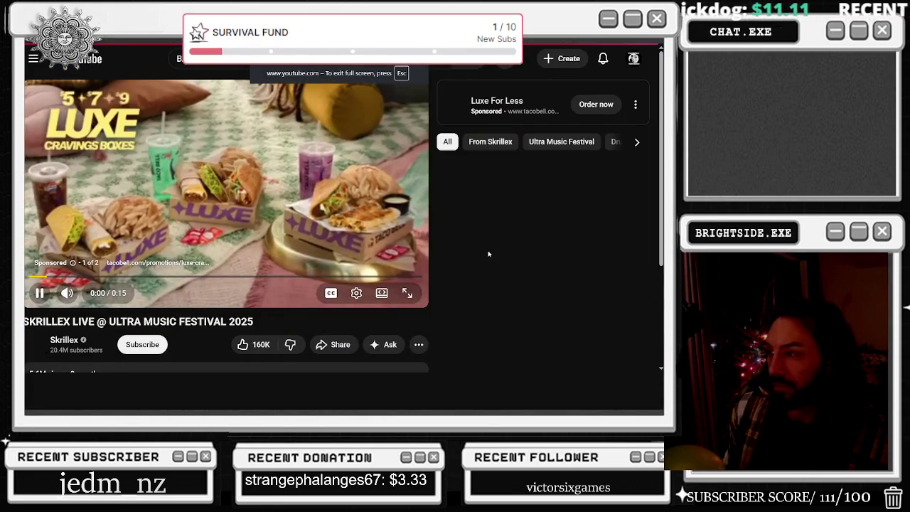
pyautogui.press('f')
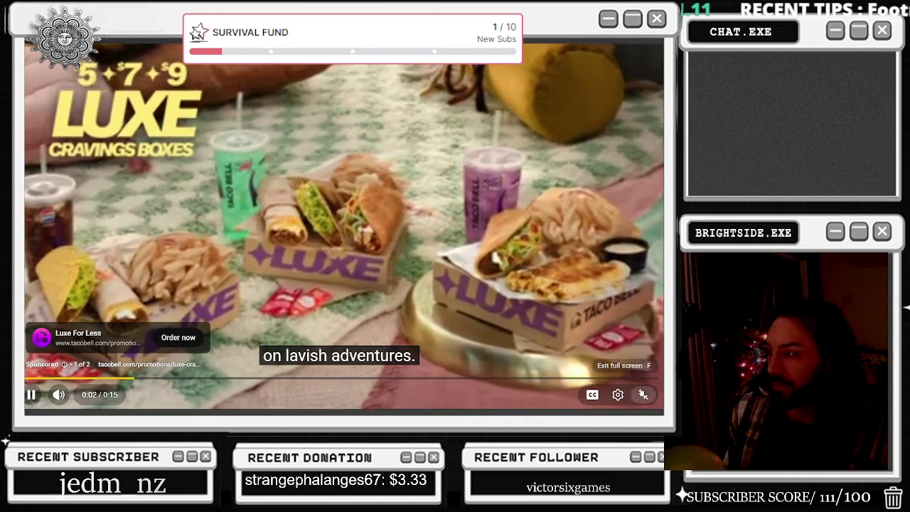
pyautogui.press('Escape')
# Skip to the next playlist video, start the Club and Hip Hop Mix, and return to the game.
pyautogui.scroll(-3, 534, 319)
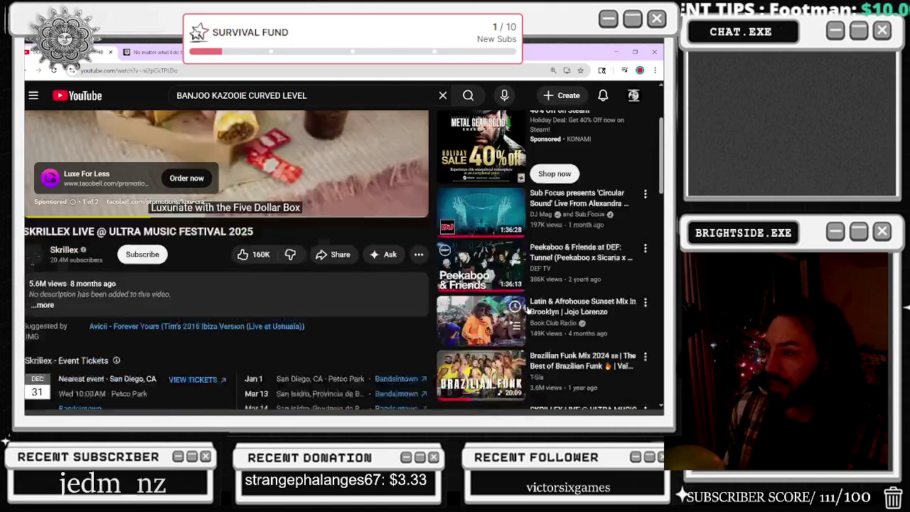
pyautogui.hotkey('shift', 'n')
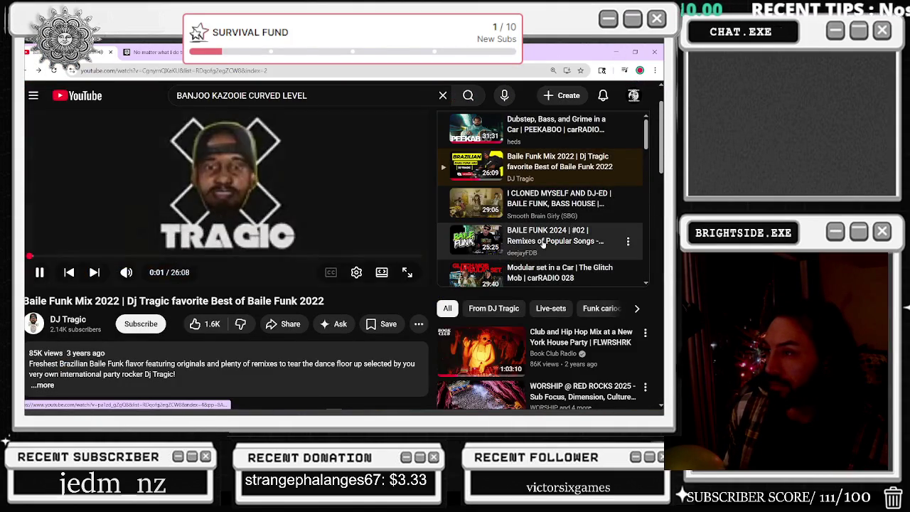
pyautogui.scroll(-1, 498, 298)
pyautogui.click(492, 311)
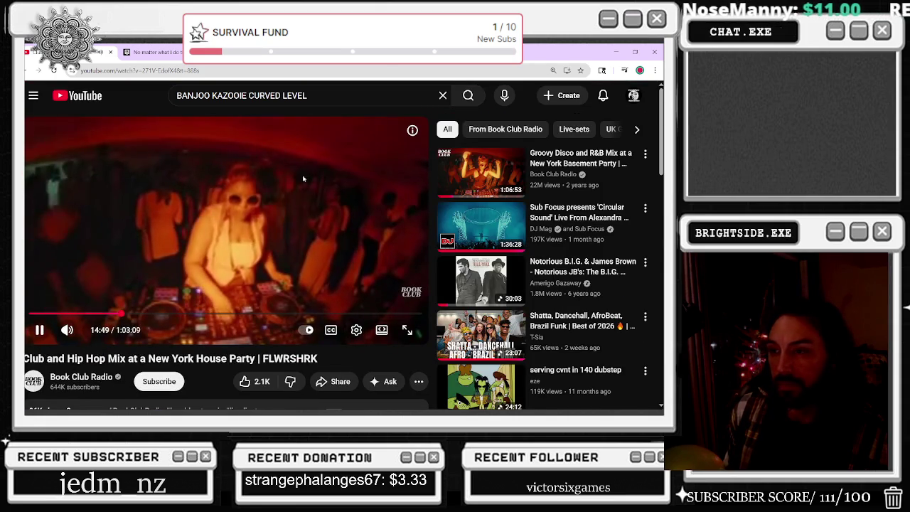
pyautogui.click(616, 51)
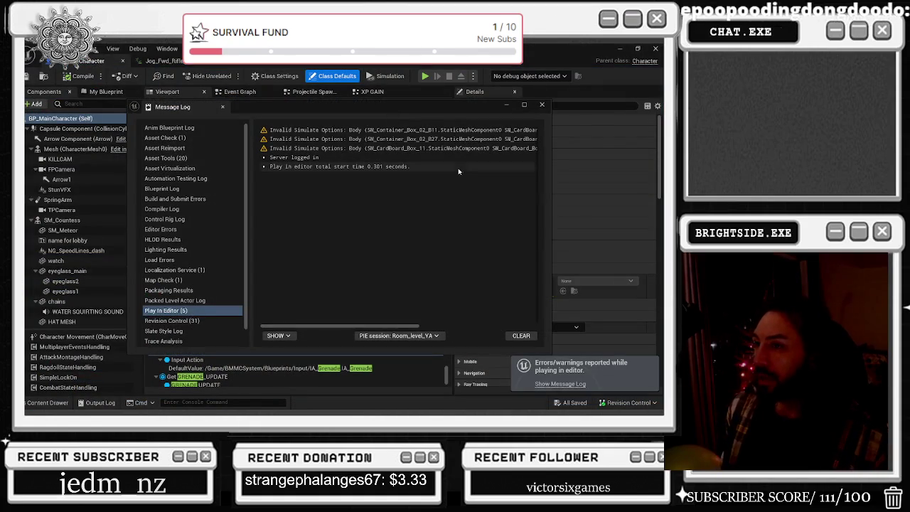
# Close the Message Log and bring up BS_Jog_Blocking's reference graph.
pyautogui.click(545, 104)
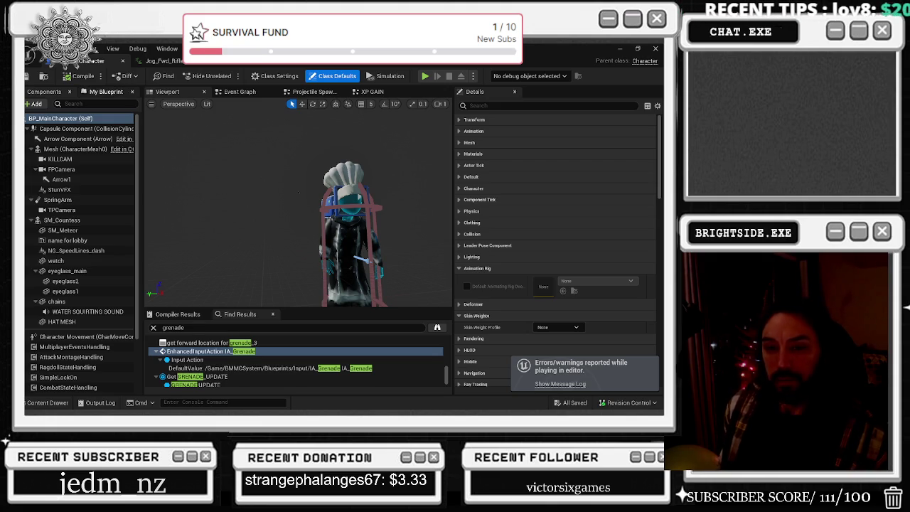
pyautogui.click(357, 64)
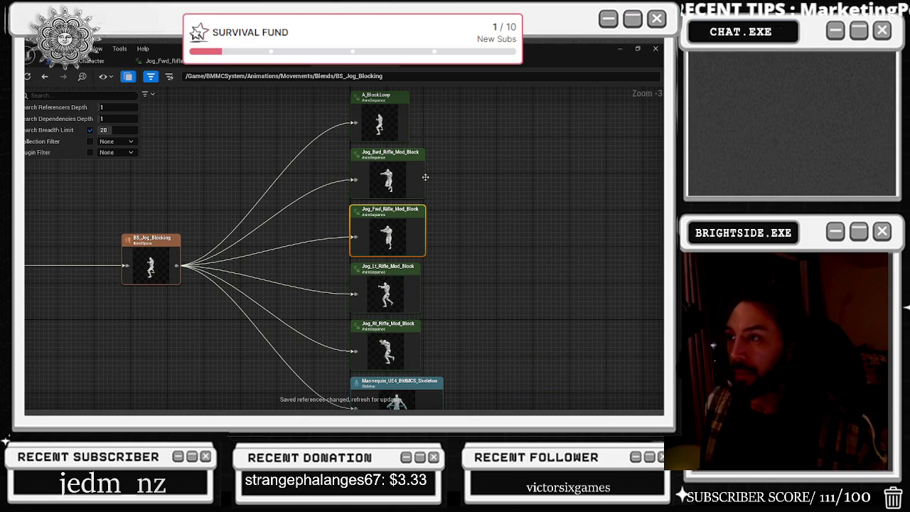
# Open Jog_Fwd_Rifle_Mod_Block for editing and deselect the right hand bone.
pyautogui.rightClick(387, 231)
pyautogui.click(398, 274)
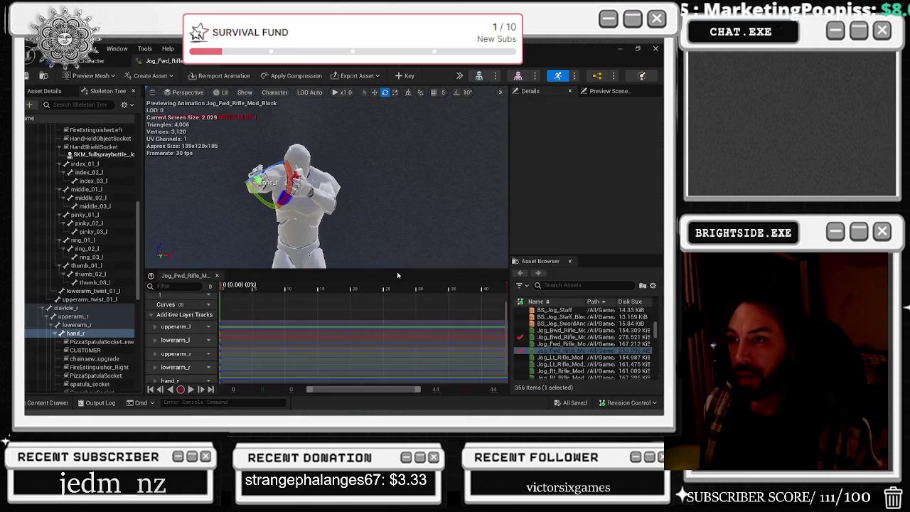
pyautogui.click(377, 155)
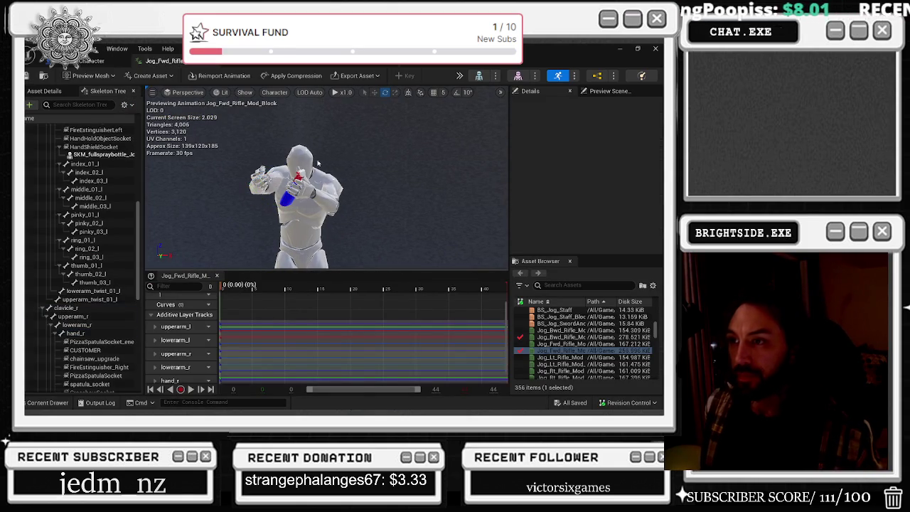
pyautogui.scroll(5, 377, 155)
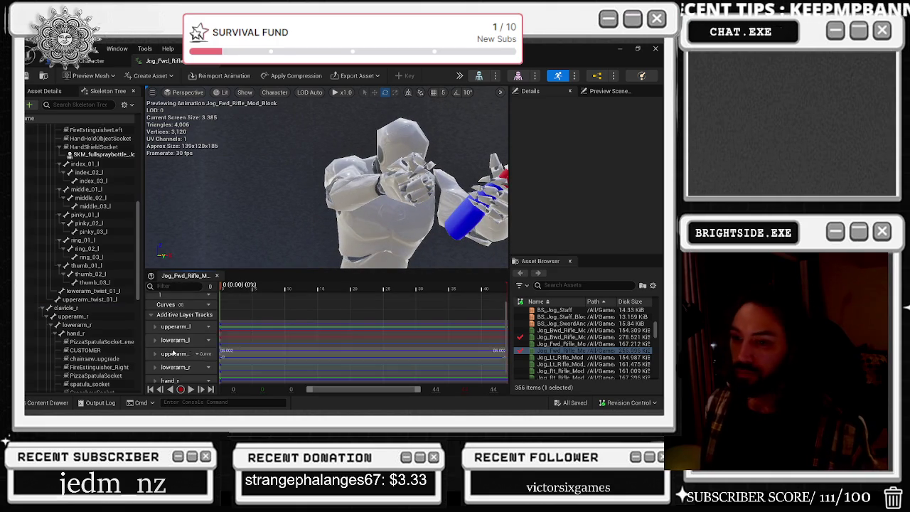
# Raise upperarm_r toward the face and key the new pose.
pyautogui.click(90, 304)
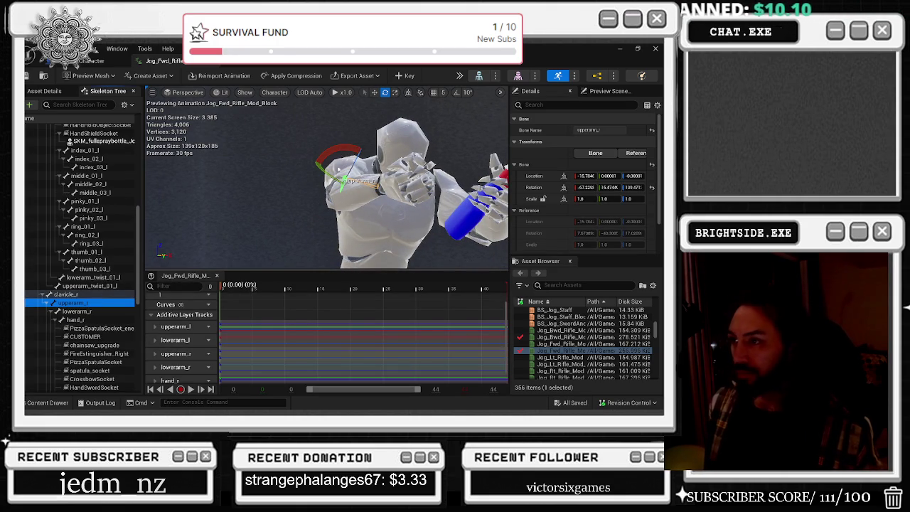
pyautogui.moveTo(328, 172); pyautogui.dragTo(334, 182)
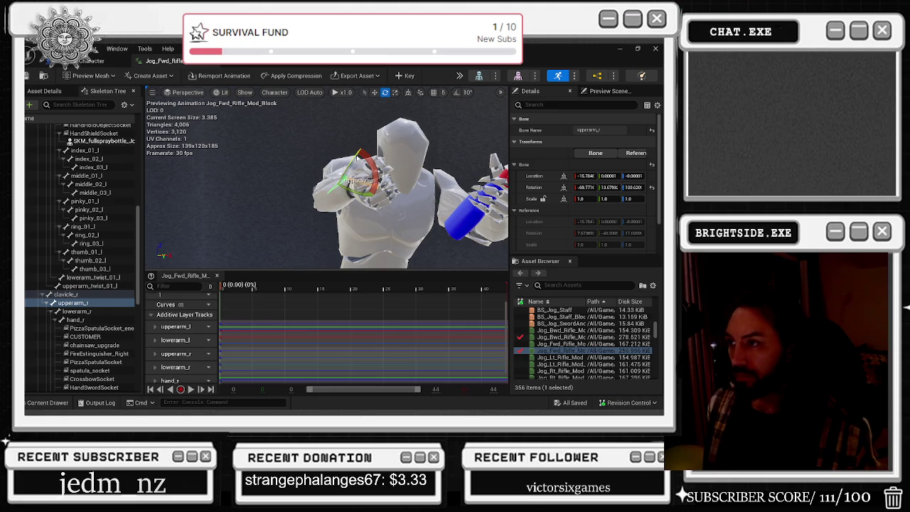
pyautogui.click(399, 75)
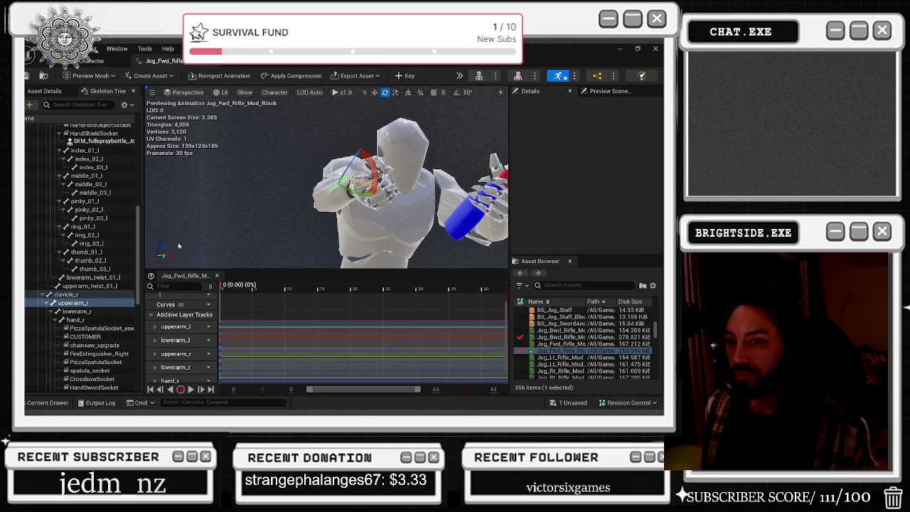
pyautogui.click(366, 61)
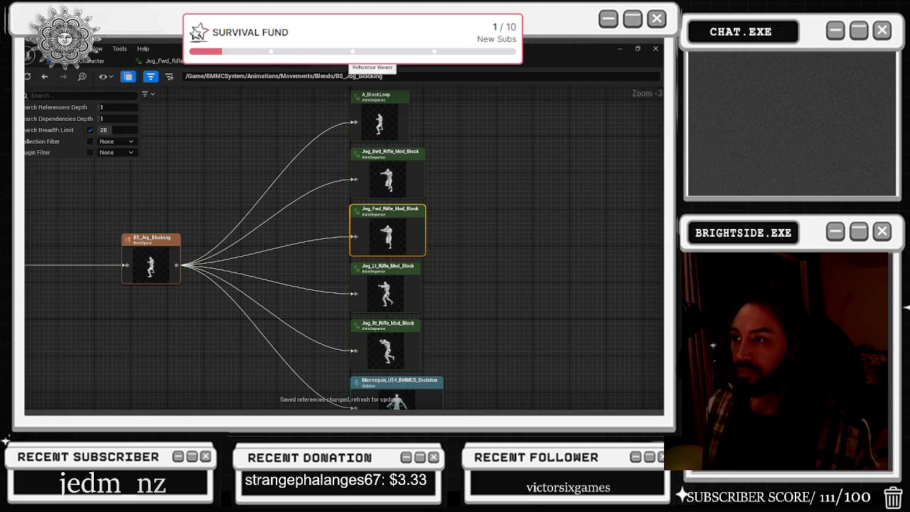
# Open Jog_Bwd_Rifle_Mod_Block, rotate upperarm_r into a new pose and key it.
pyautogui.rightClick(410, 180)
pyautogui.click(427, 221)
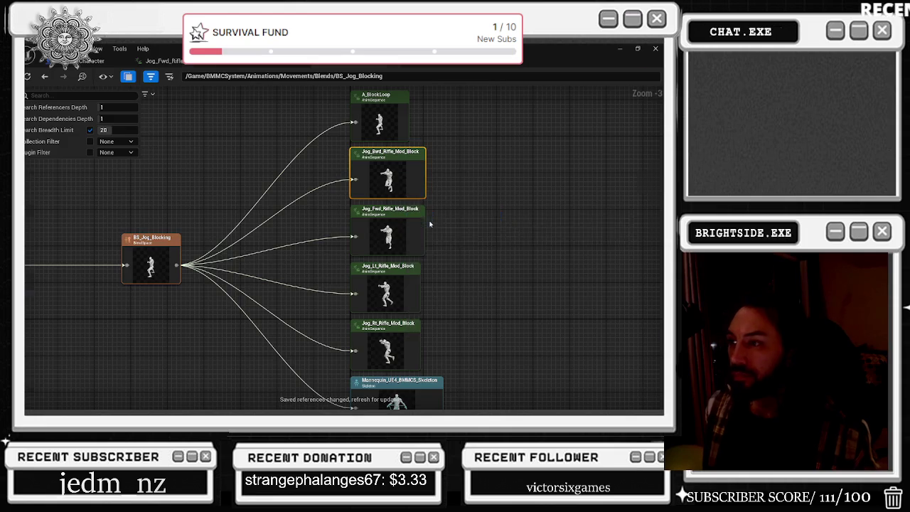
pyautogui.moveTo(317, 181)
pyautogui.mouseDown()
pyautogui.moveTo(341, 214)
pyautogui.moveTo(348, 192)
pyautogui.mouseUp()
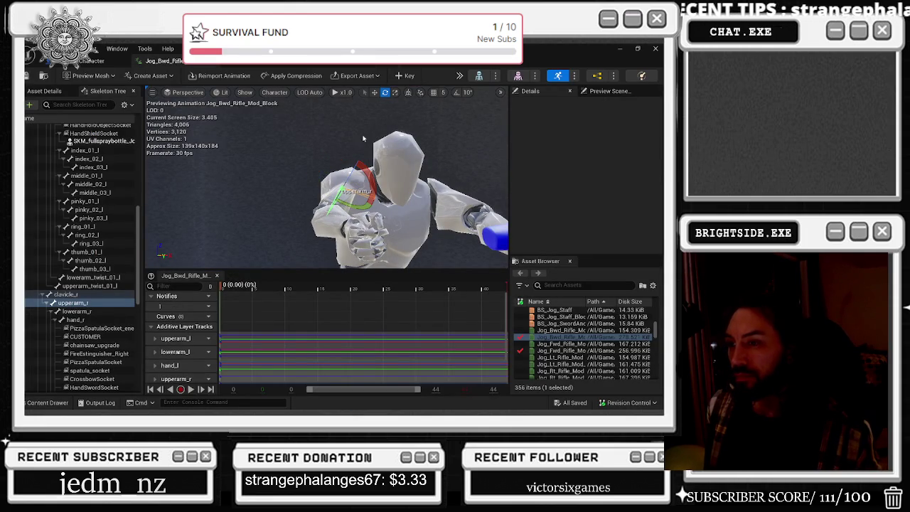
pyautogui.click(401, 76)
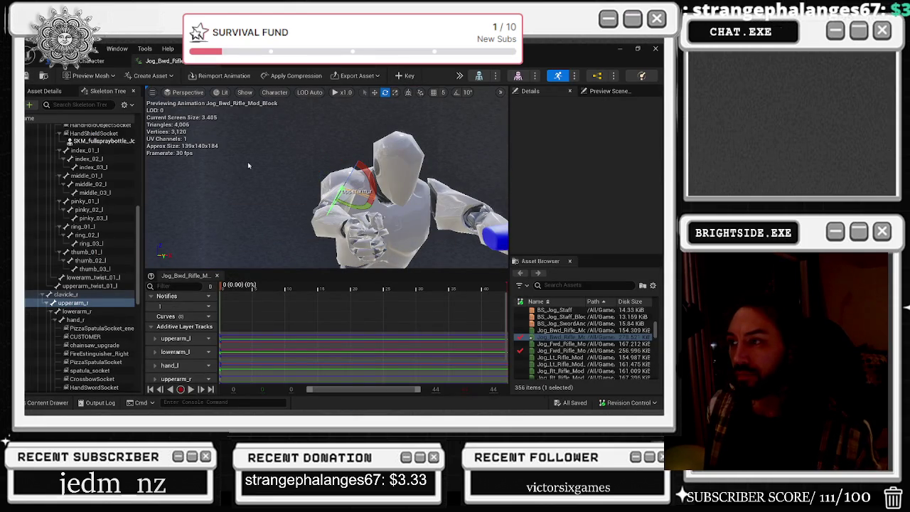
pyautogui.moveTo(327, 185)
pyautogui.mouseDown()
pyautogui.moveTo(284, 170)
pyautogui.moveTo(327, 199)
pyautogui.moveTo(312, 178)
pyautogui.moveTo(334, 192)
pyautogui.moveTo(305, 177)
pyautogui.mouseUp()
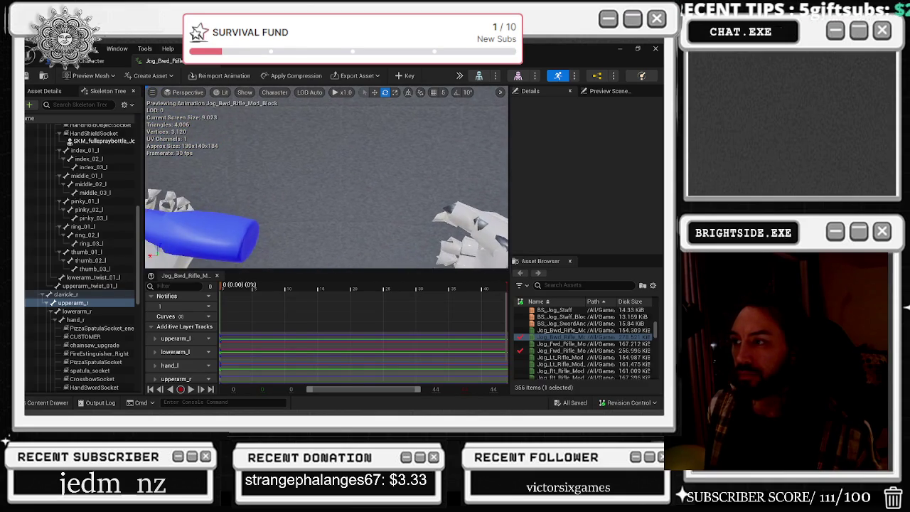
pyautogui.click(84, 62)
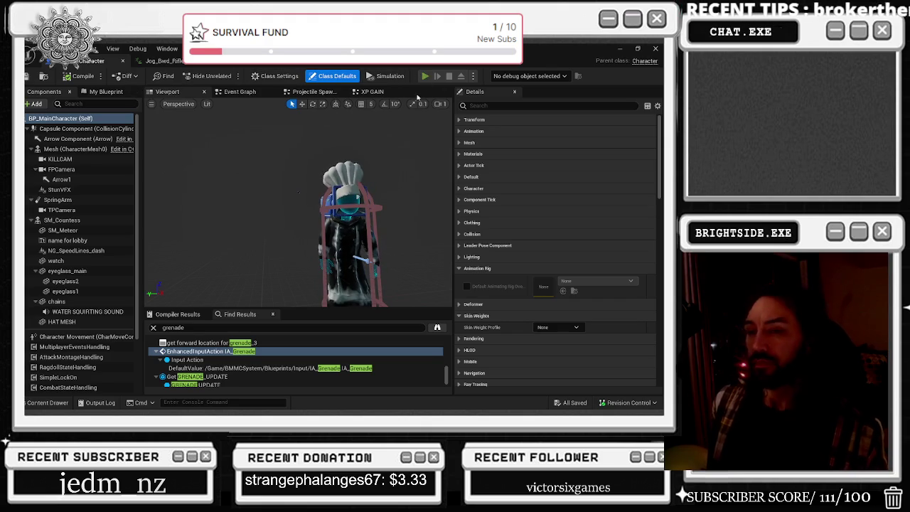
pyautogui.click(425, 76)
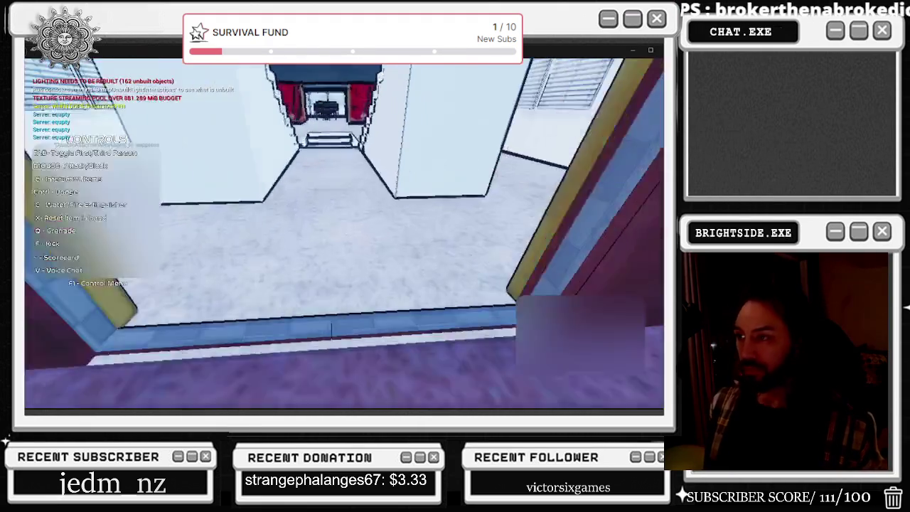
pyautogui.press('w')
pyautogui.press('w')
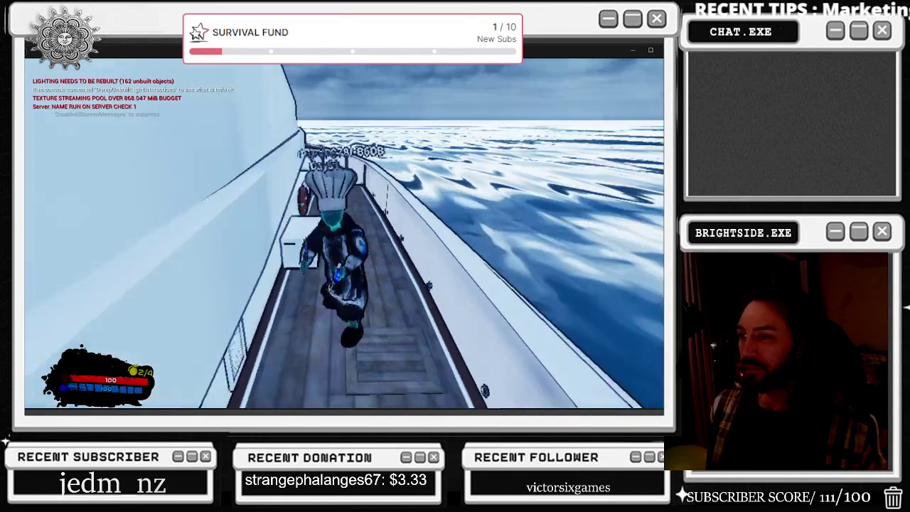
pyautogui.press('Escape')
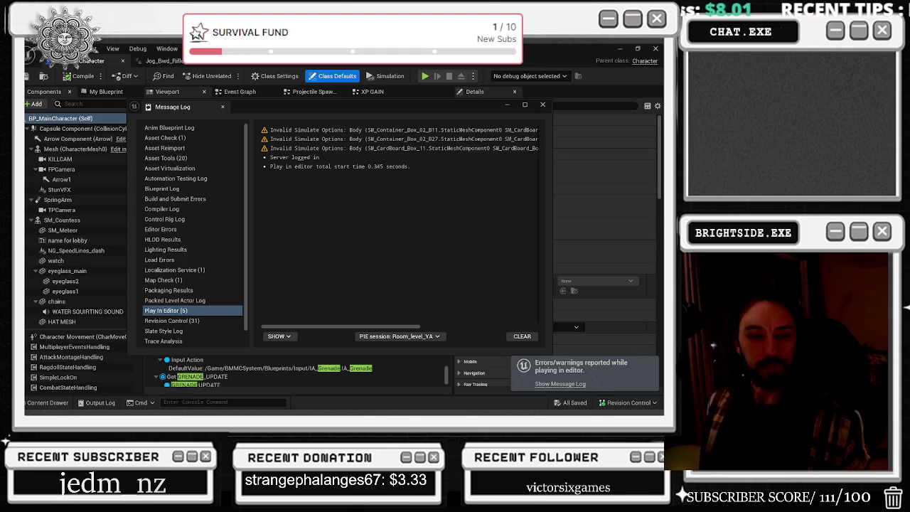
# Close the Message Log and save all modified packages.
pyautogui.hotkey('alt', 'Tab')
pyautogui.hotkey('alt', 'Tab')
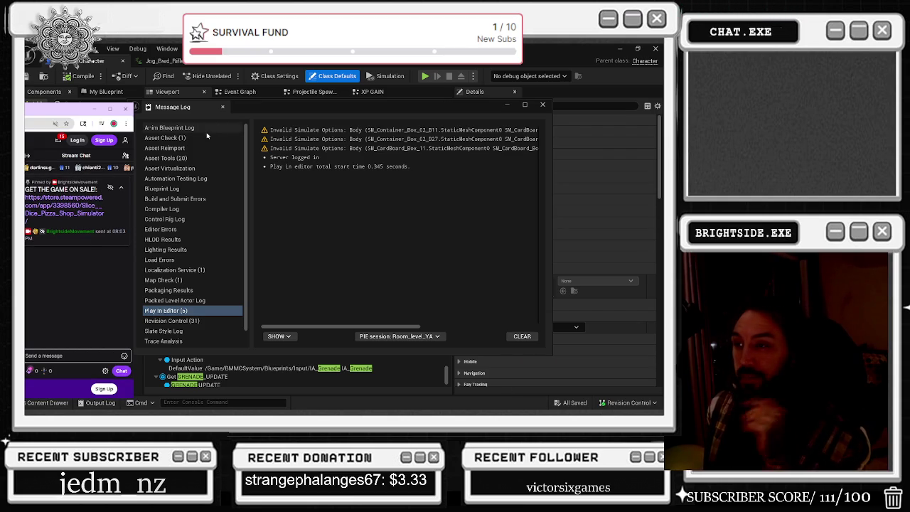
pyautogui.click(543, 104)
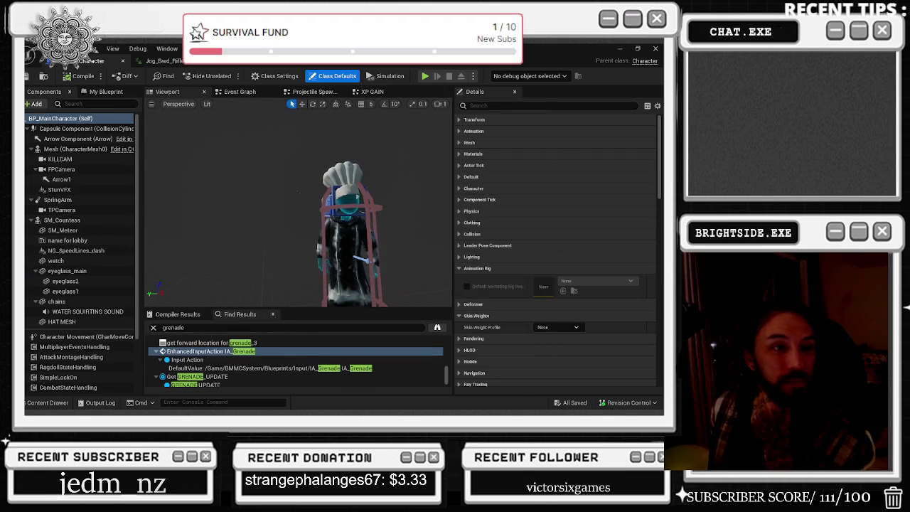
pyautogui.hotkey('alt', 'Tab')
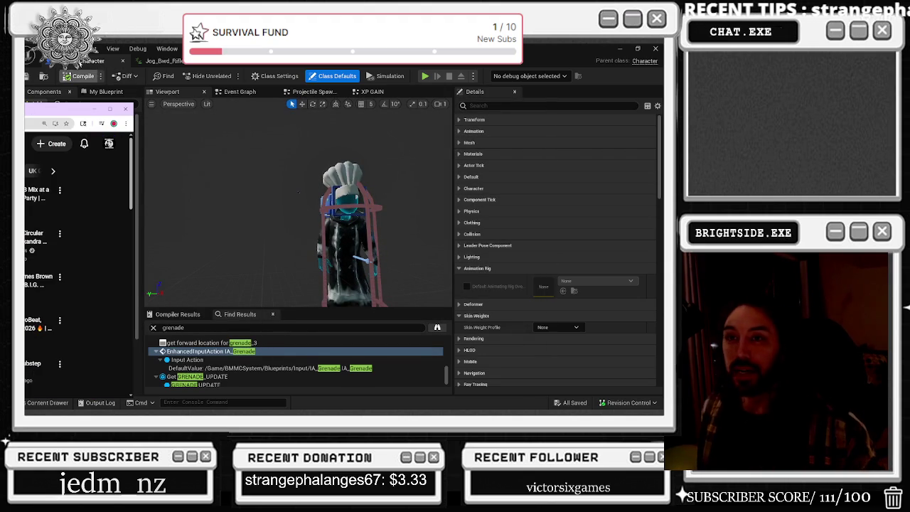
pyautogui.hotkey('alt', 'Tab')
pyautogui.click(28, 76)
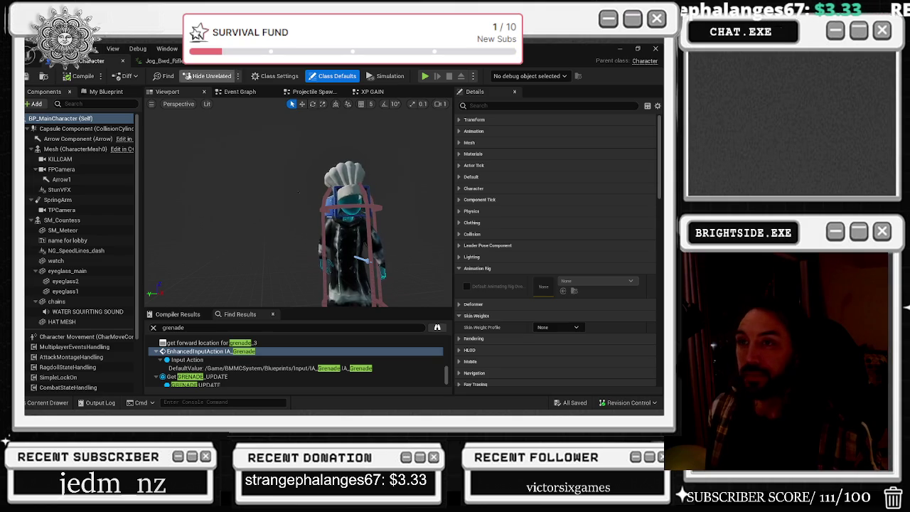
# Cycle through the Jog_Bwd_Rifle_Mod_Block animation, widget blueprint and reference graph tabs.
pyautogui.click(167, 60)
pyautogui.click(263, 61)
pyautogui.click(352, 61)
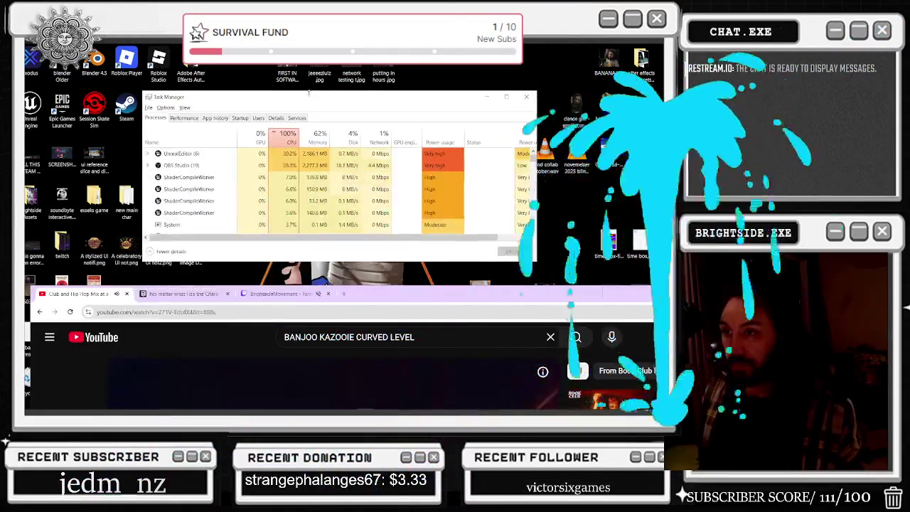
pyautogui.hotkey('alt', 'Tab')
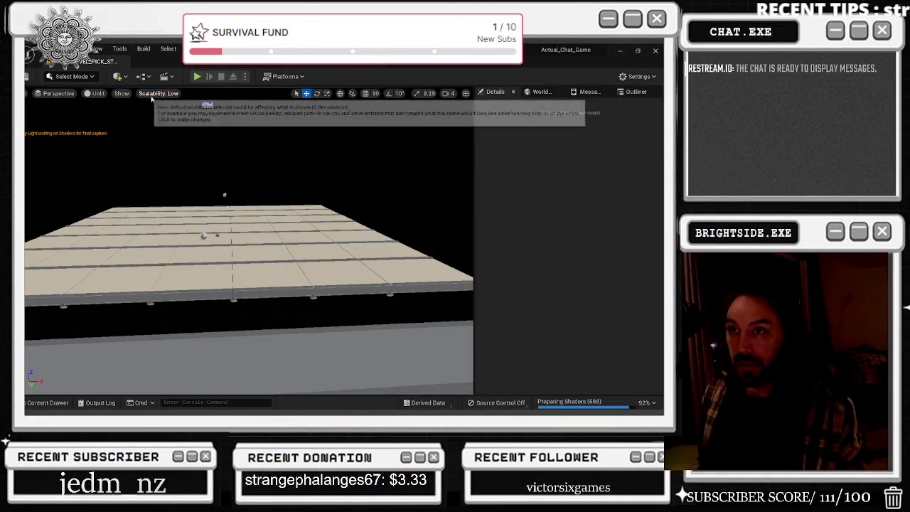
pyautogui.click(164, 93)
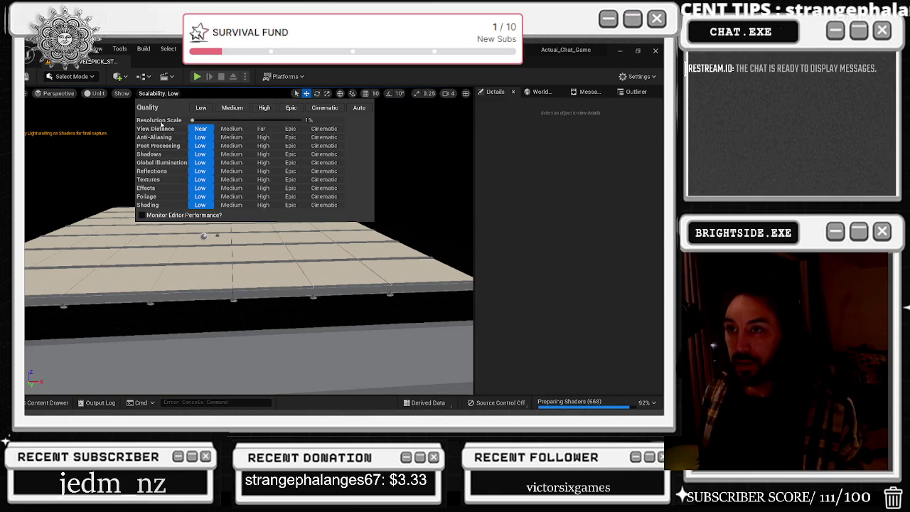
pyautogui.press('Escape')
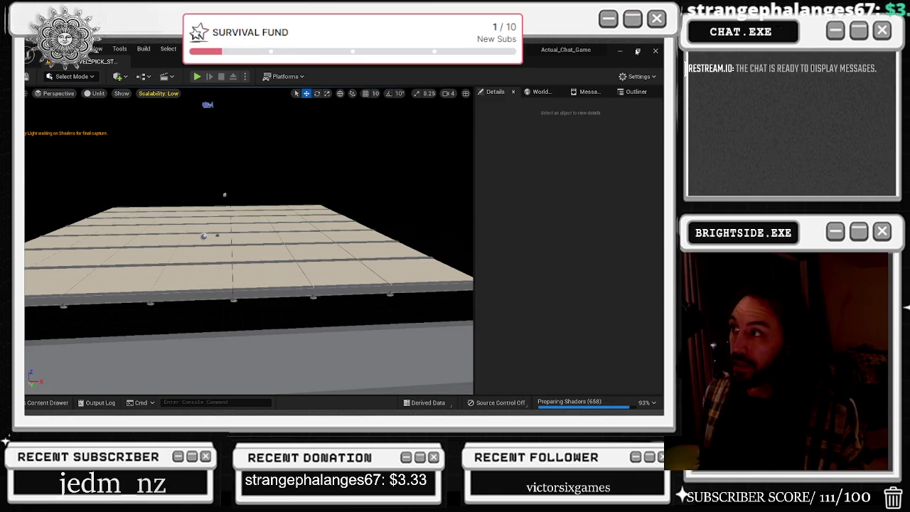
pyautogui.click(640, 51)
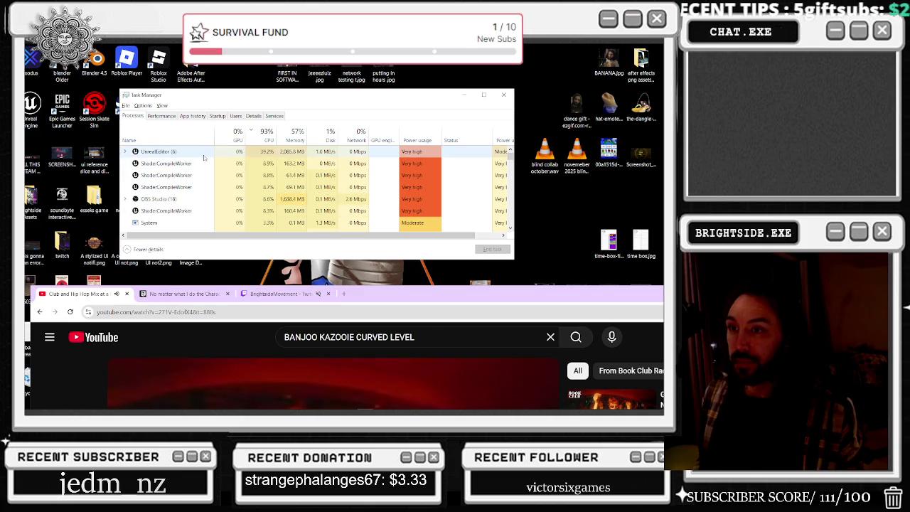
# Select the NVIDIA Container process, then close Task Manager to reveal the LeartesOfficeProject level loading.
pyautogui.scroll(-5, 204, 158)
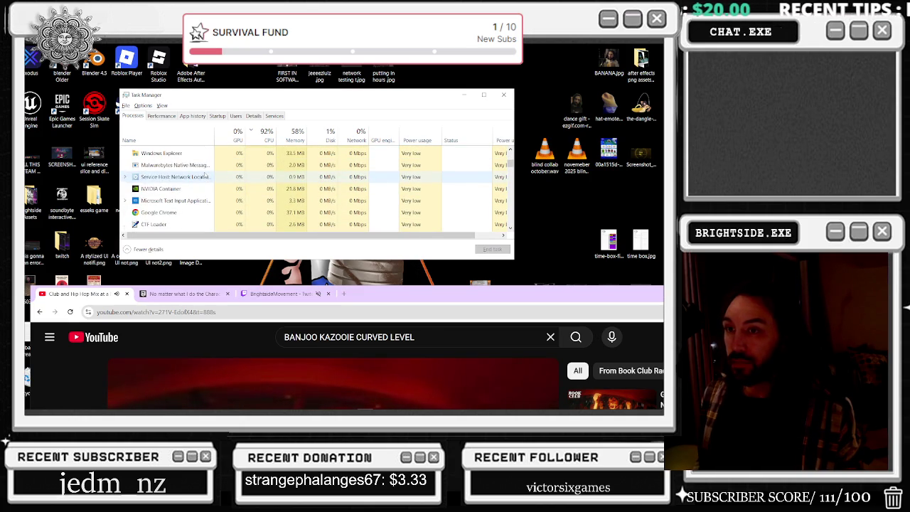
pyautogui.click(479, 191)
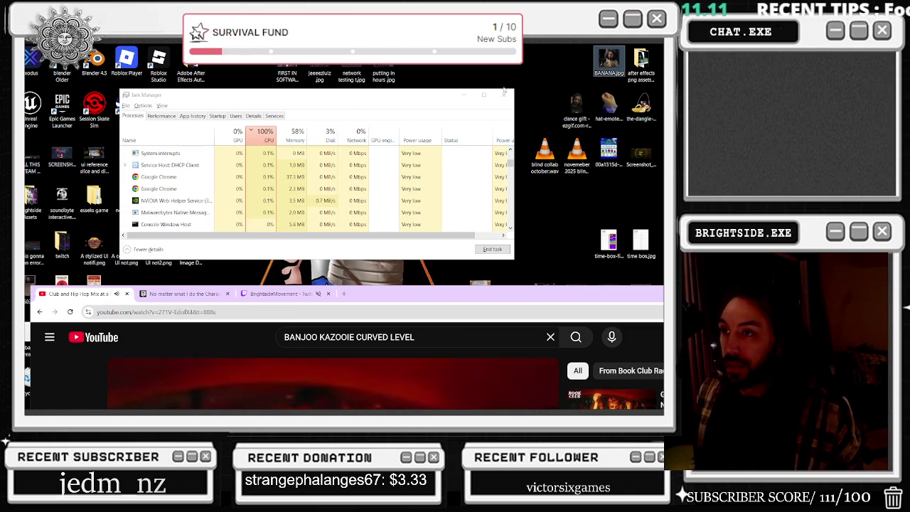
pyautogui.click(503, 95)
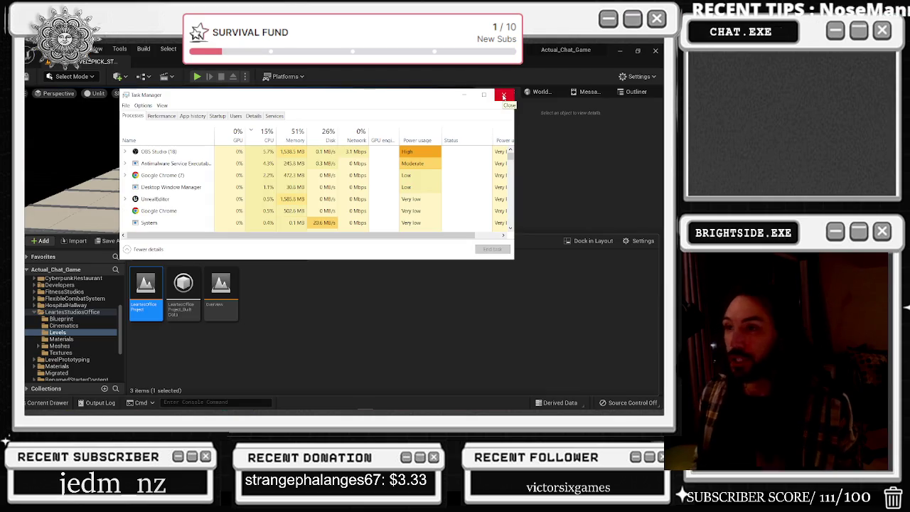
pyautogui.click(503, 95)
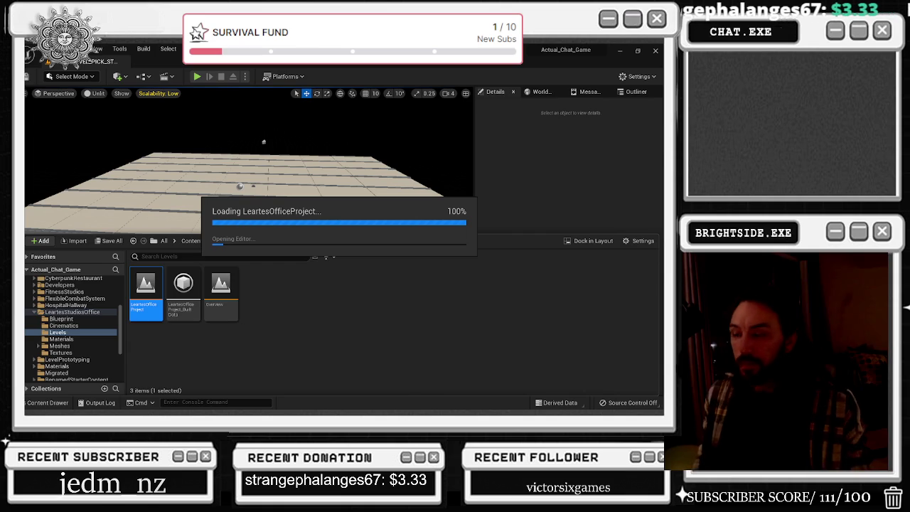
pyautogui.hotkey('alt', 'Tab')
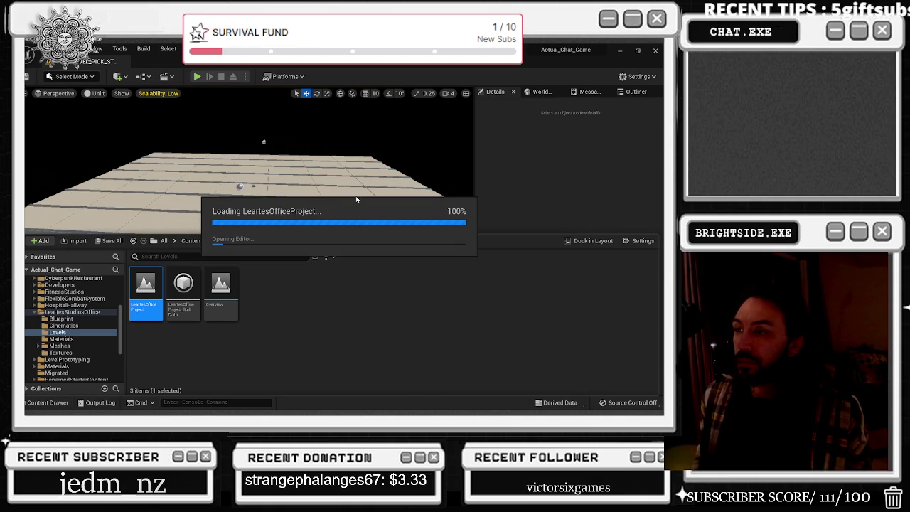
pyautogui.hotkey('alt', 'Tab')
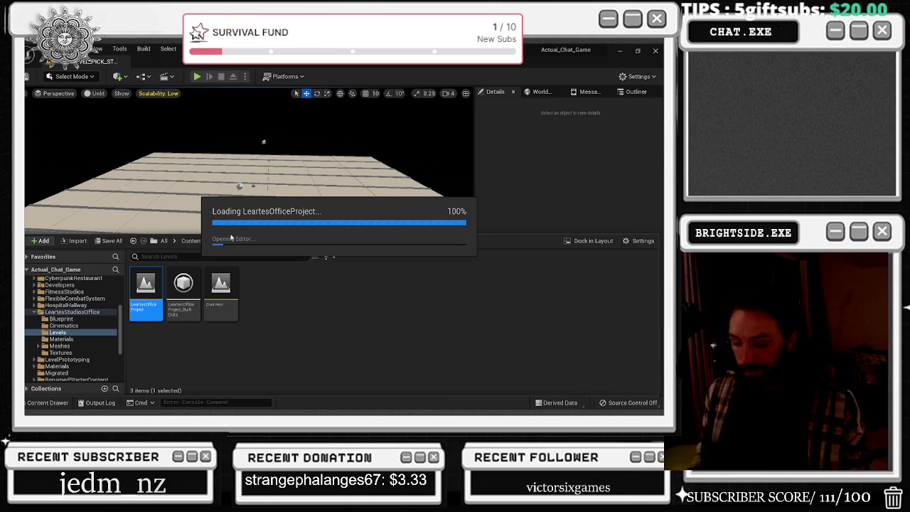